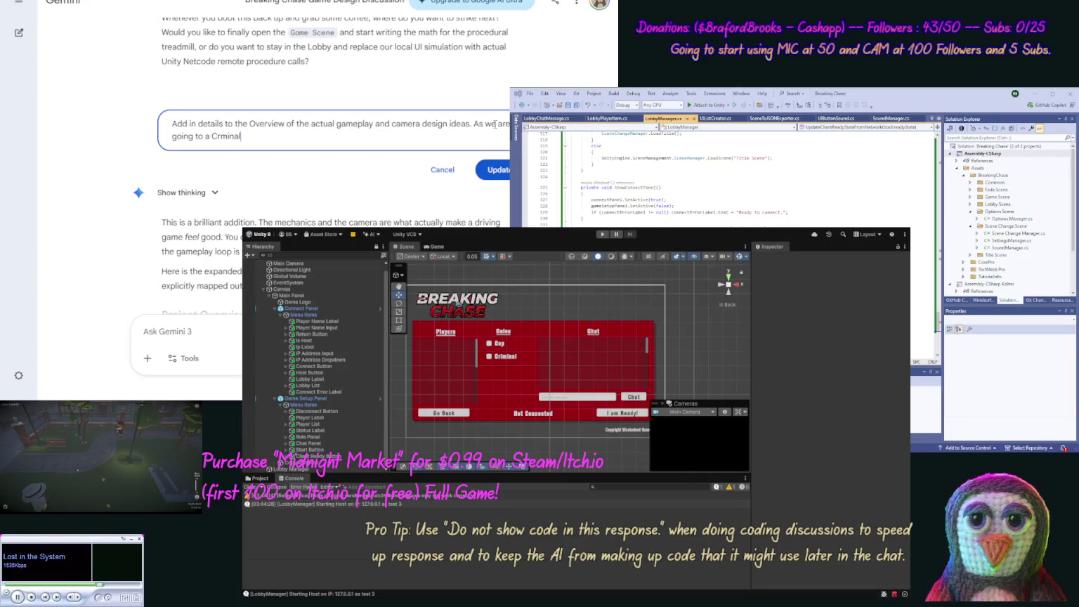
# Step: Rewrite the prompt so the Criminal views from a News Helicopter and the Cop from a Police Helicopter
pyautogui.hotkey('ctrl', 'shift', 'Left')
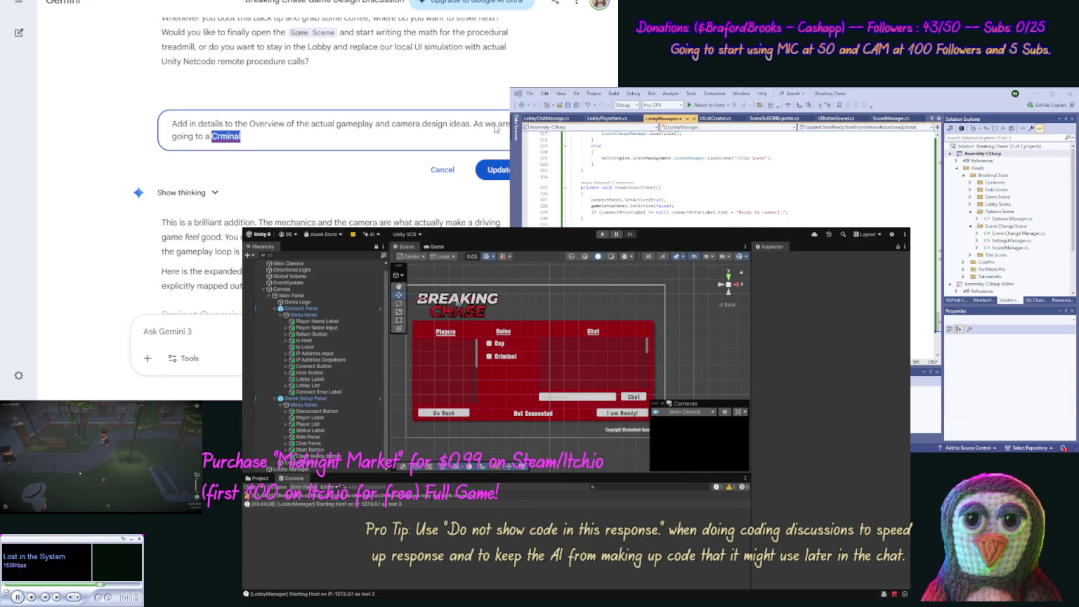
pyautogui.write('Criminal')
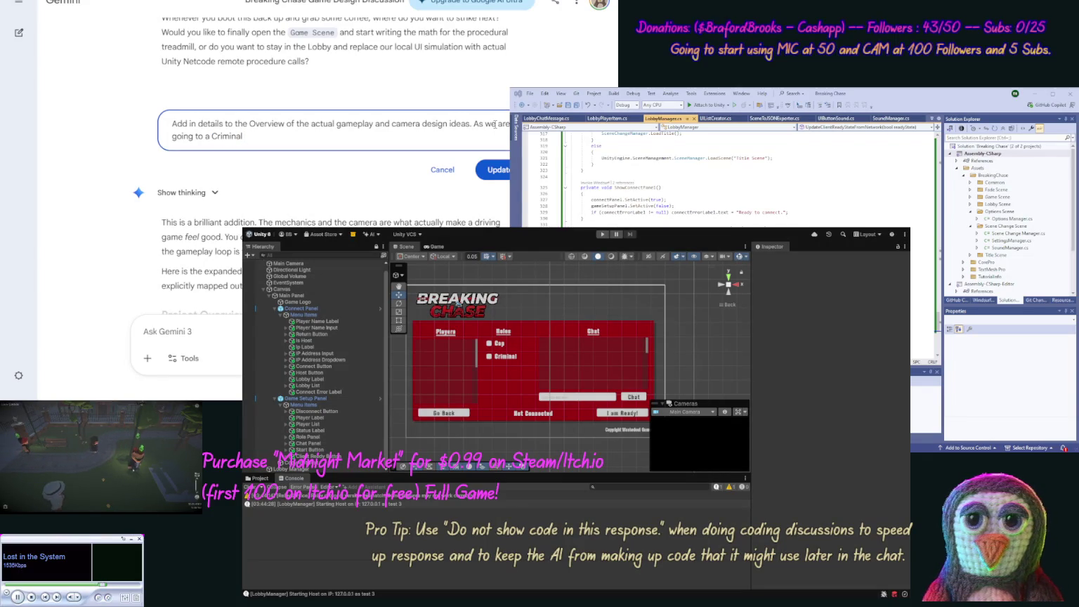
pyautogui.write(' vi')
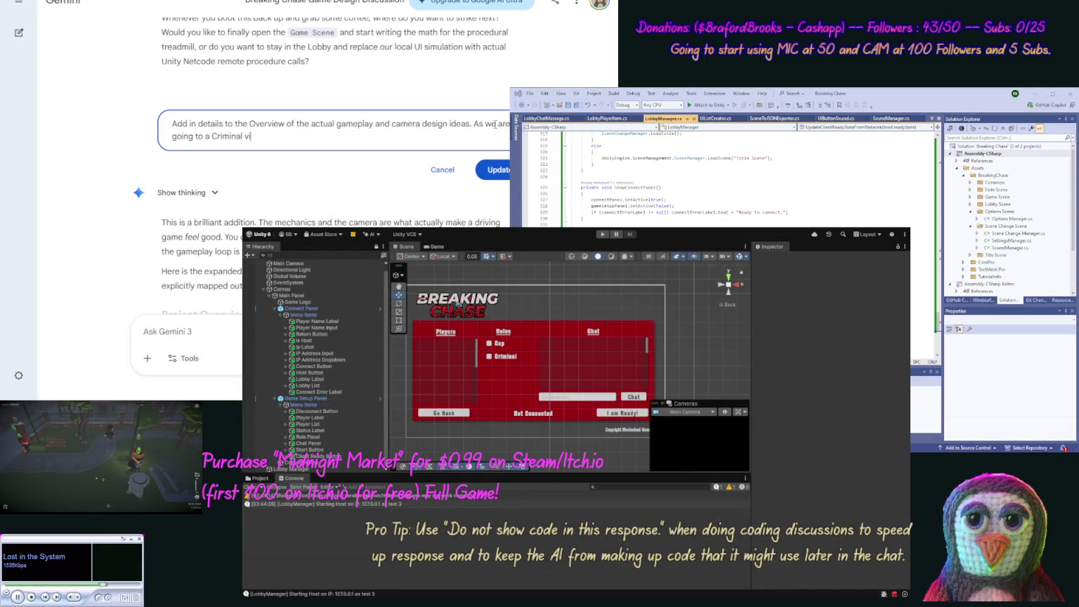
pyautogui.write('ew from a Heli')
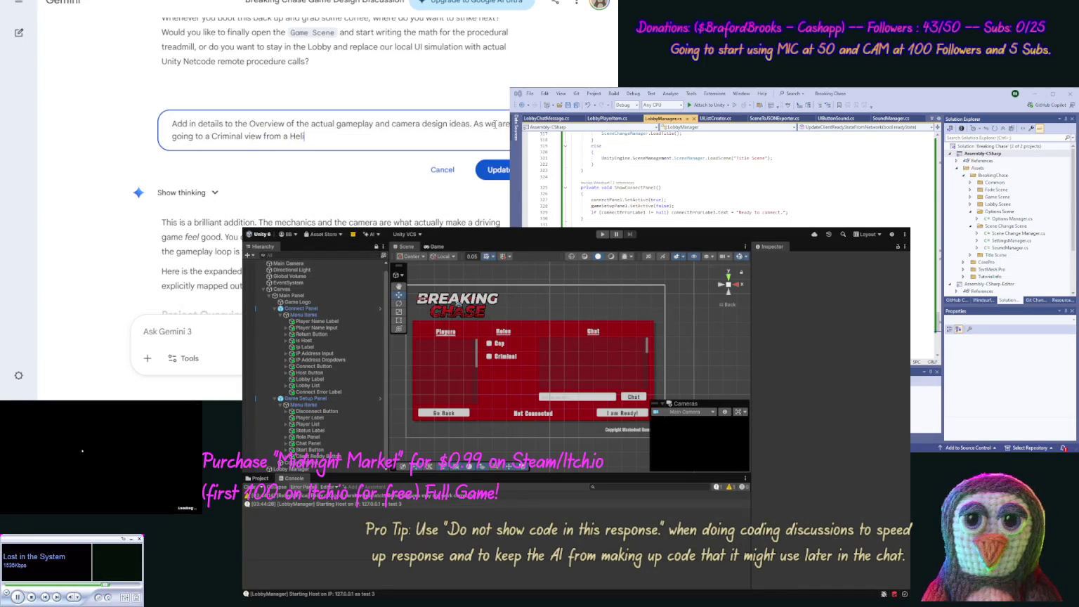
pyautogui.write('copter ')
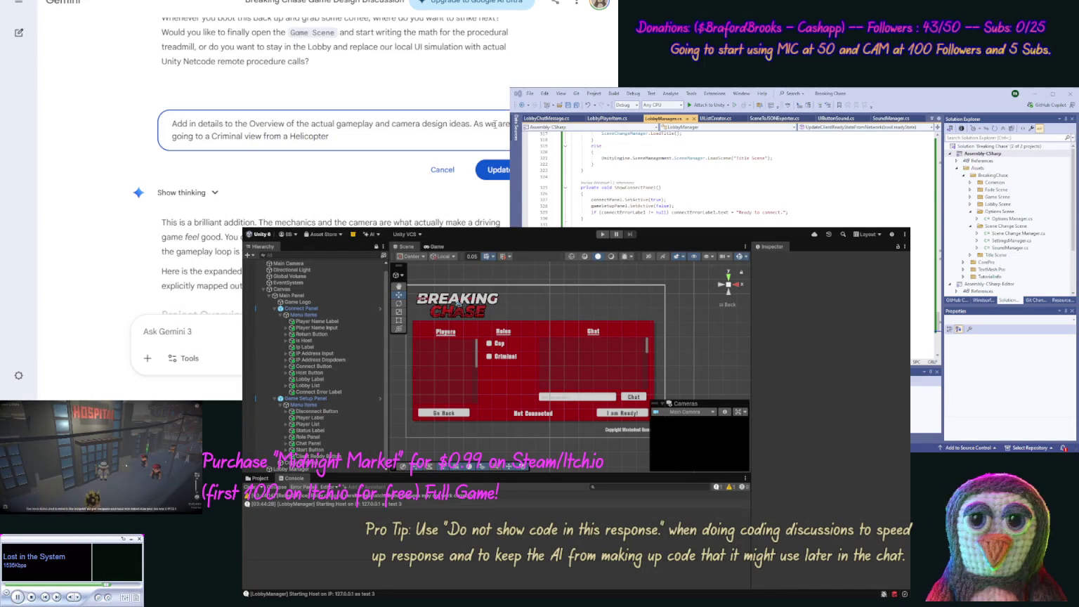
pyautogui.write('a')
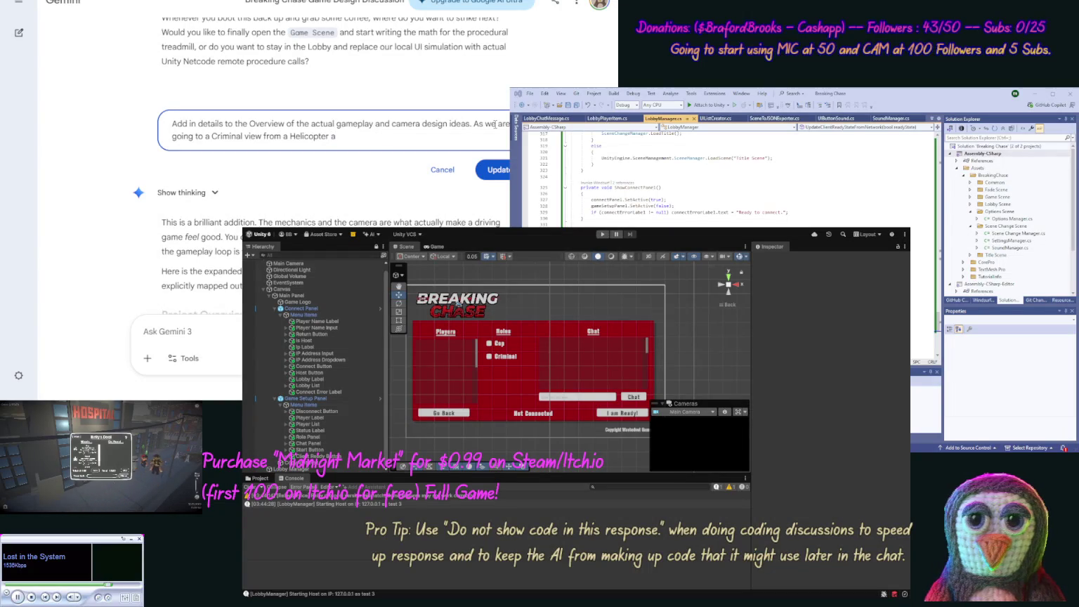
pyautogui.press('BackSpace')
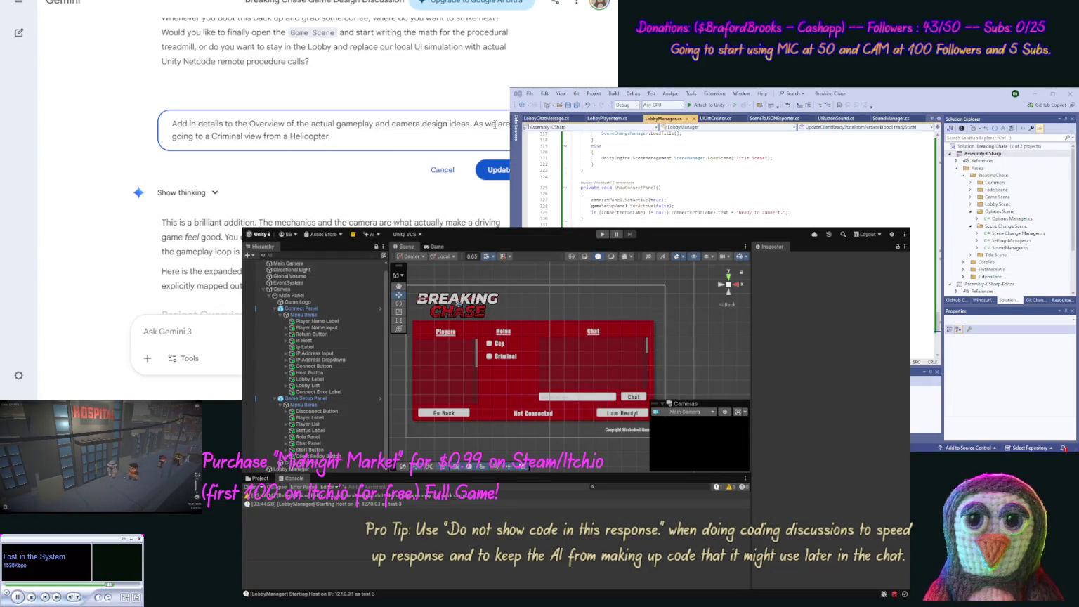
pyautogui.write('News')
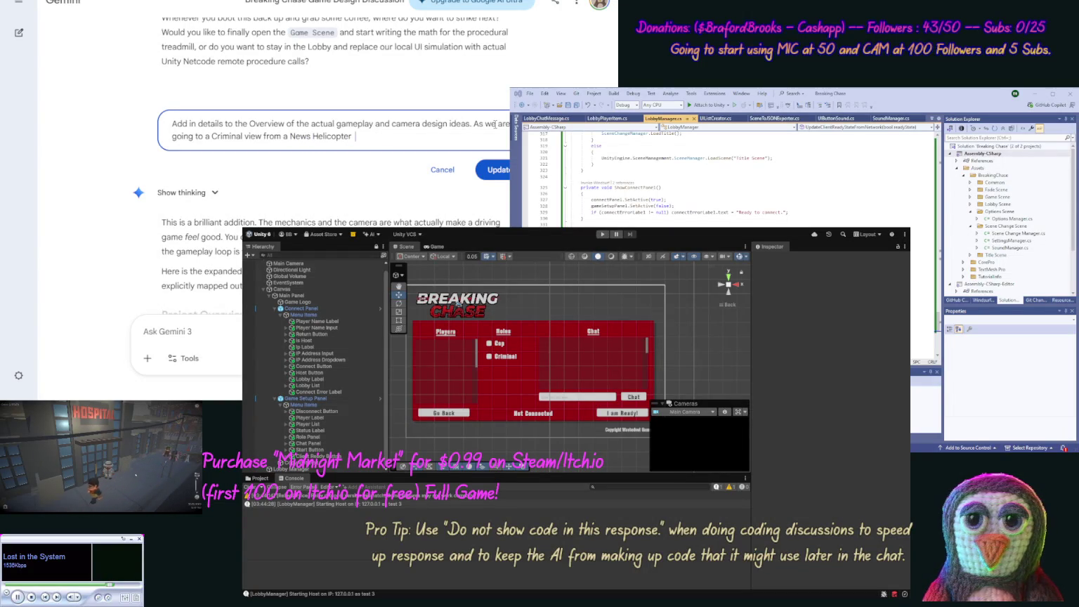
pyautogui.press('BackSpace')
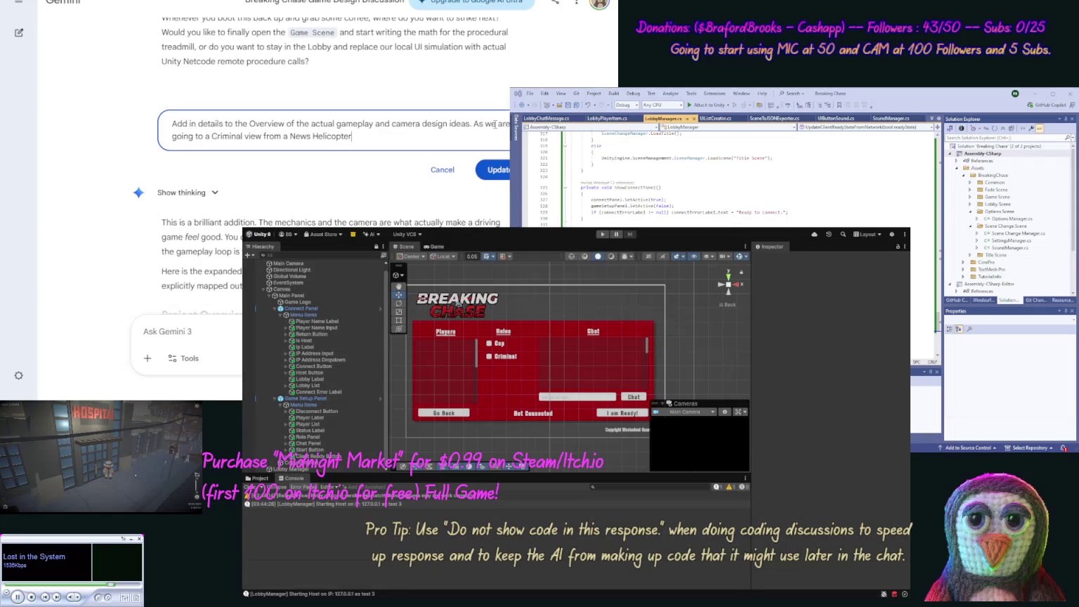
pyautogui.write(', then')
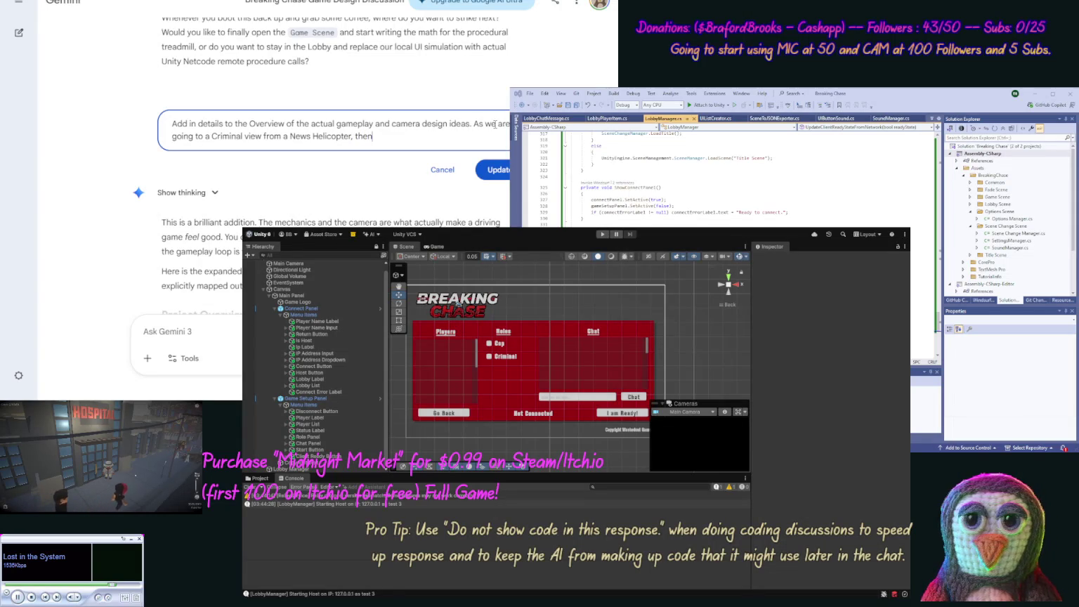
pyautogui.write(' Cop will be from the')
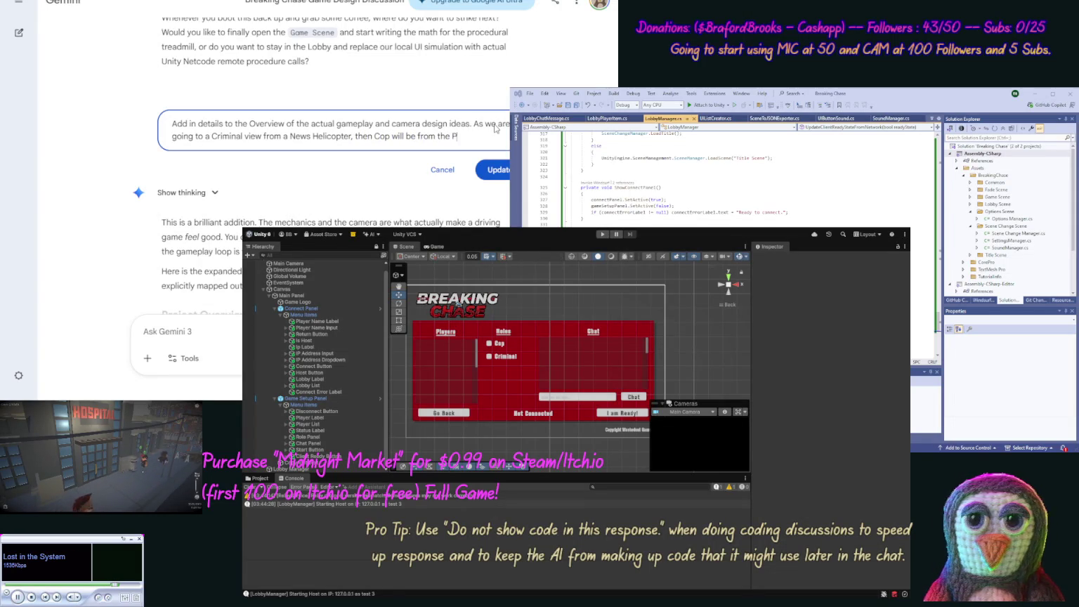
pyautogui.write('Police H')
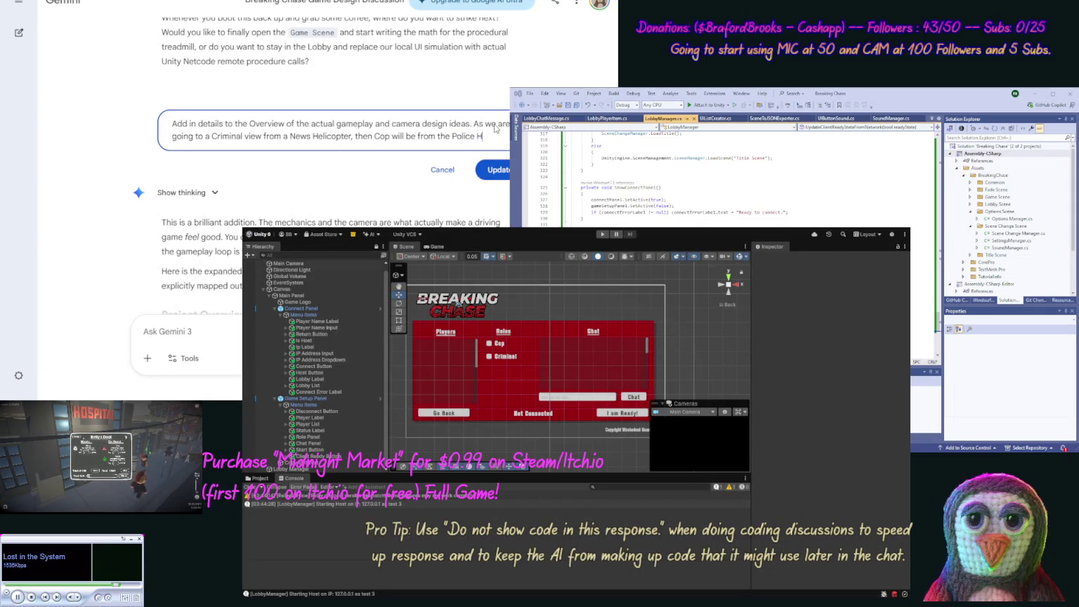
pyautogui.write('elic')
pyautogui.write('opterr view h')
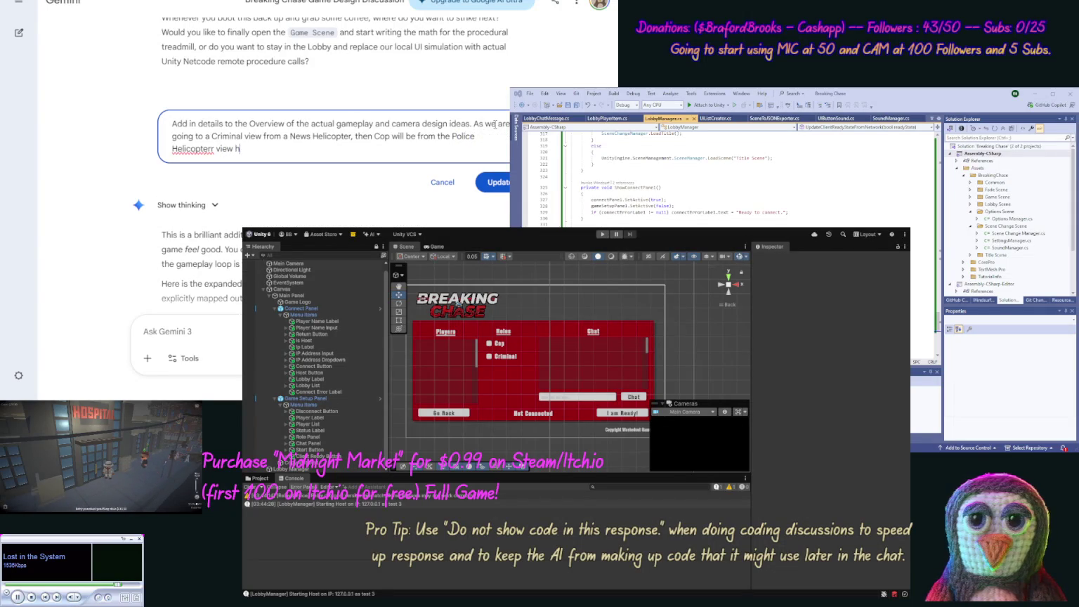
pyautogui.write('dl')
pyautogui.write('ing li')
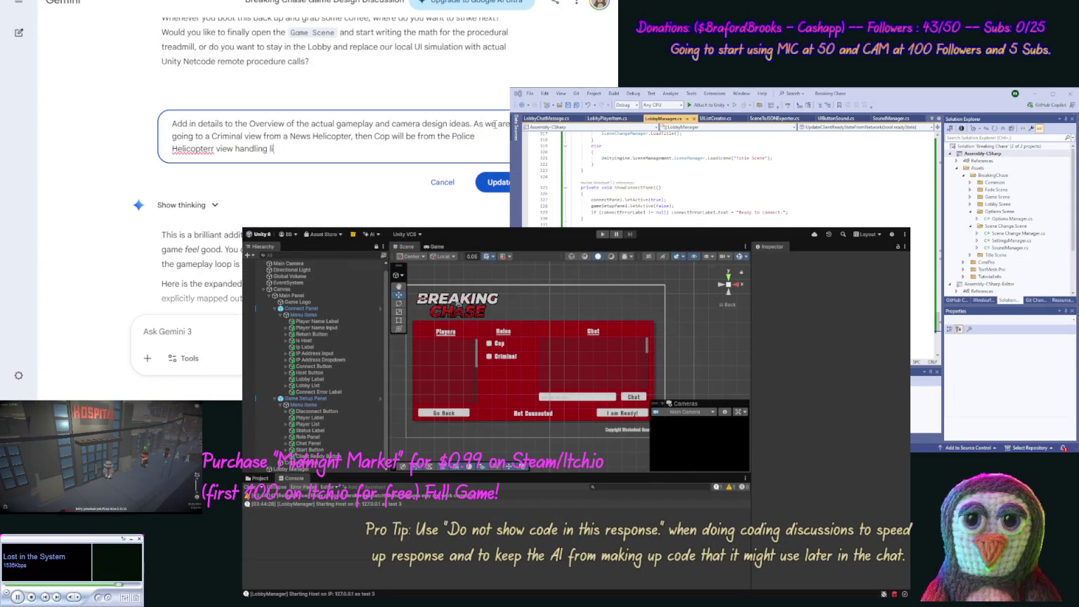
pyautogui.write('ts')
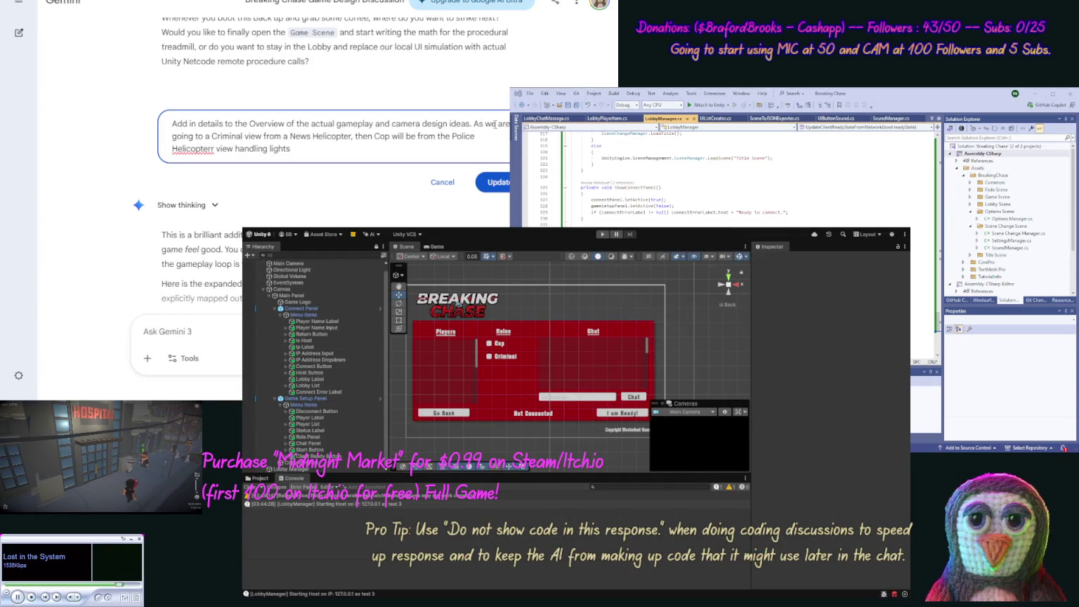
pyautogui.hotkey('ctrl', 'Left')
pyautogui.hotkey('ctrl', 'Left')
pyautogui.hotkey('ctrl', 'Left')
pyautogui.press('Left')
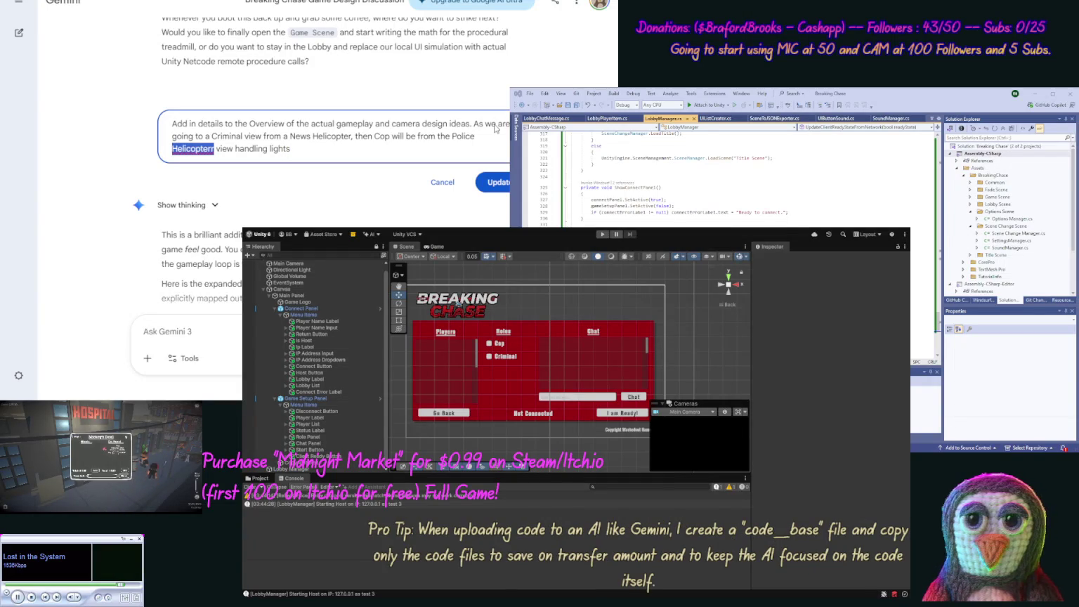
pyautogui.press('BackSpace')
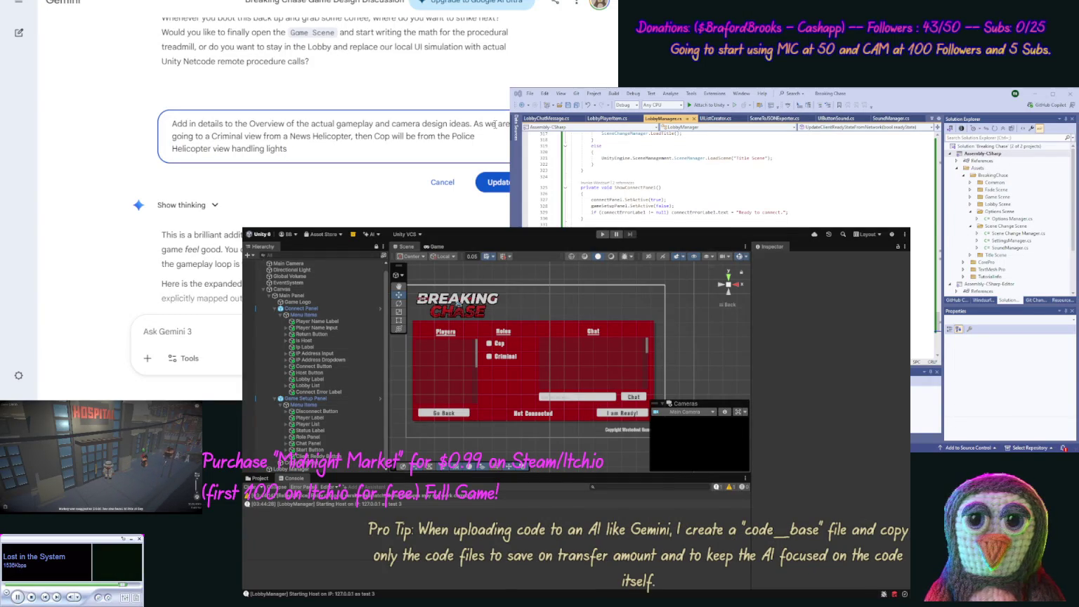
# Step: Append ', and planning/controlling cars on the road below.' and submit the revised prompt
pyautogui.press('End')
pyautogui.write(',')
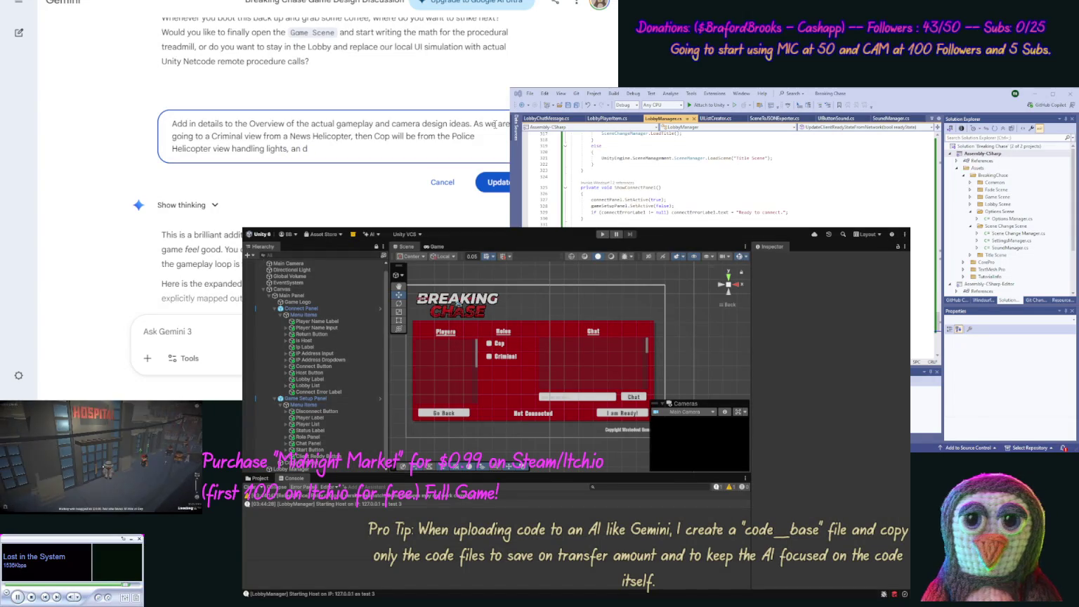
pyautogui.write(' and plan')
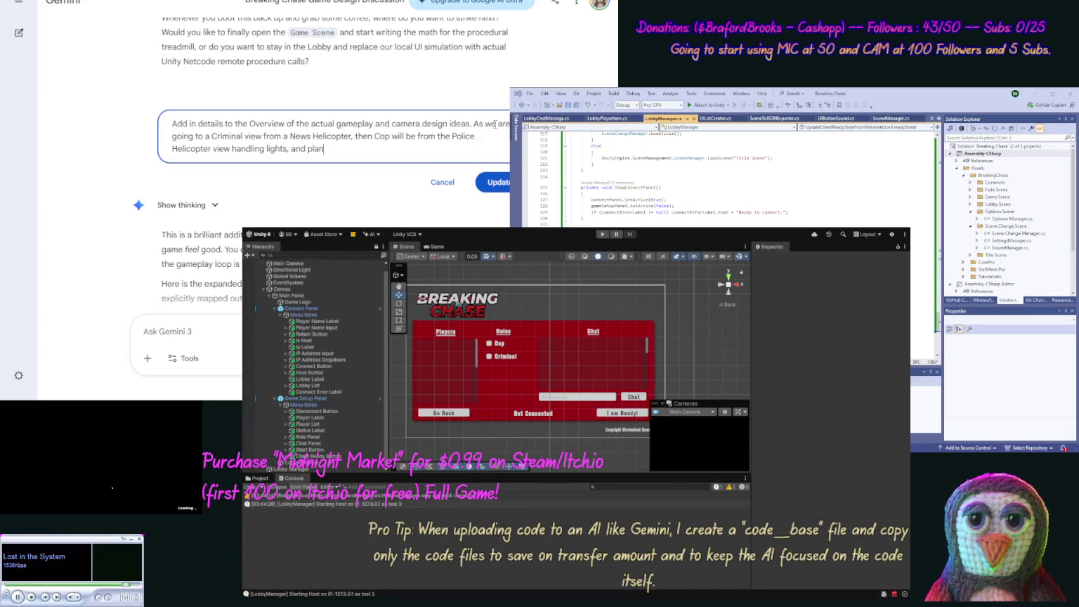
pyautogui.write('ing')
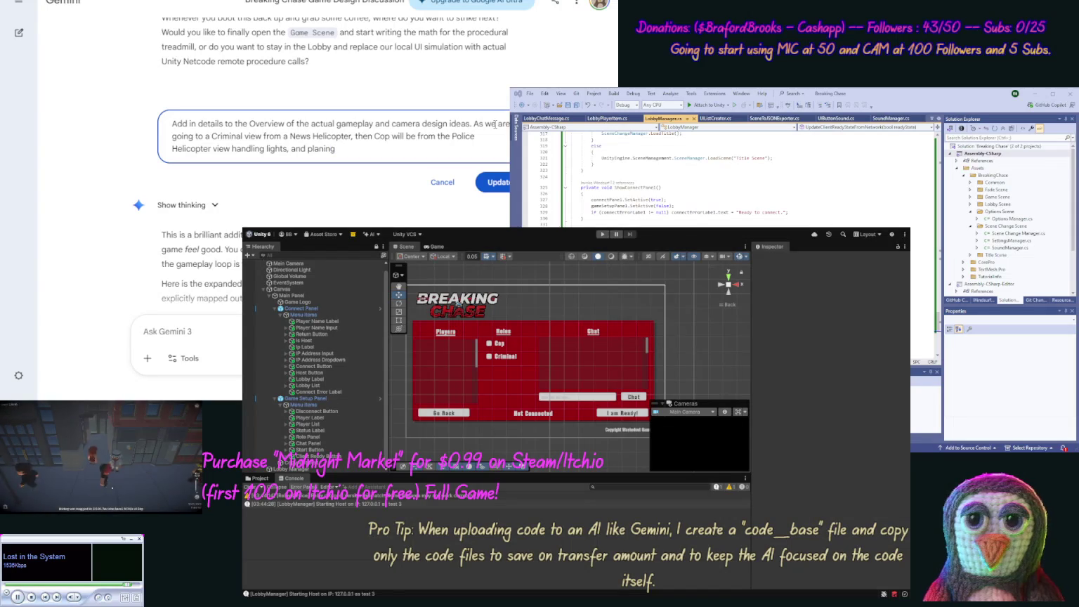
pyautogui.write('/c')
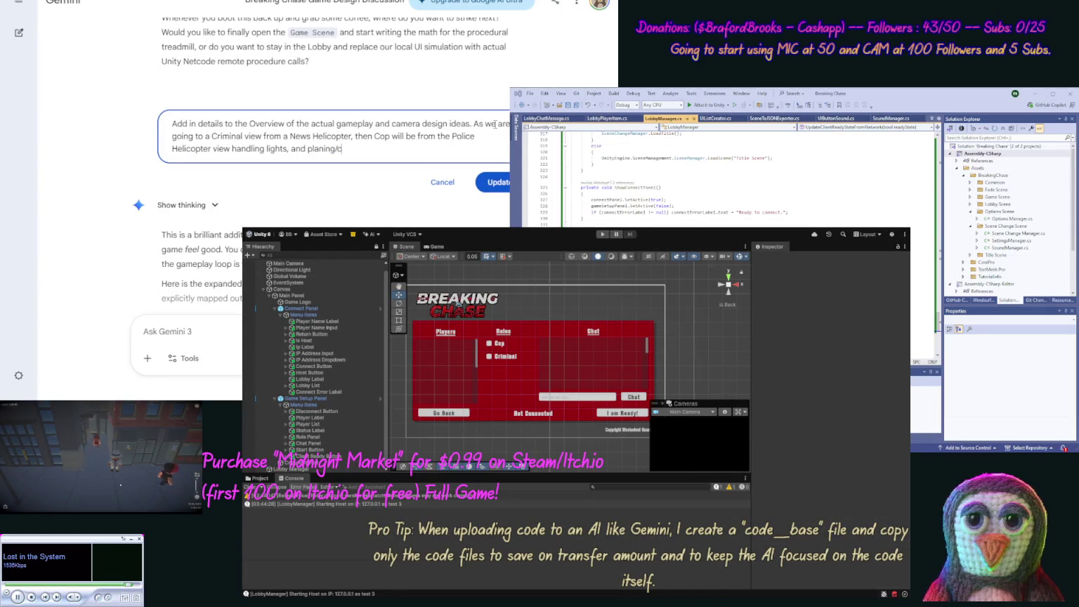
pyautogui.write('ontrolling ')
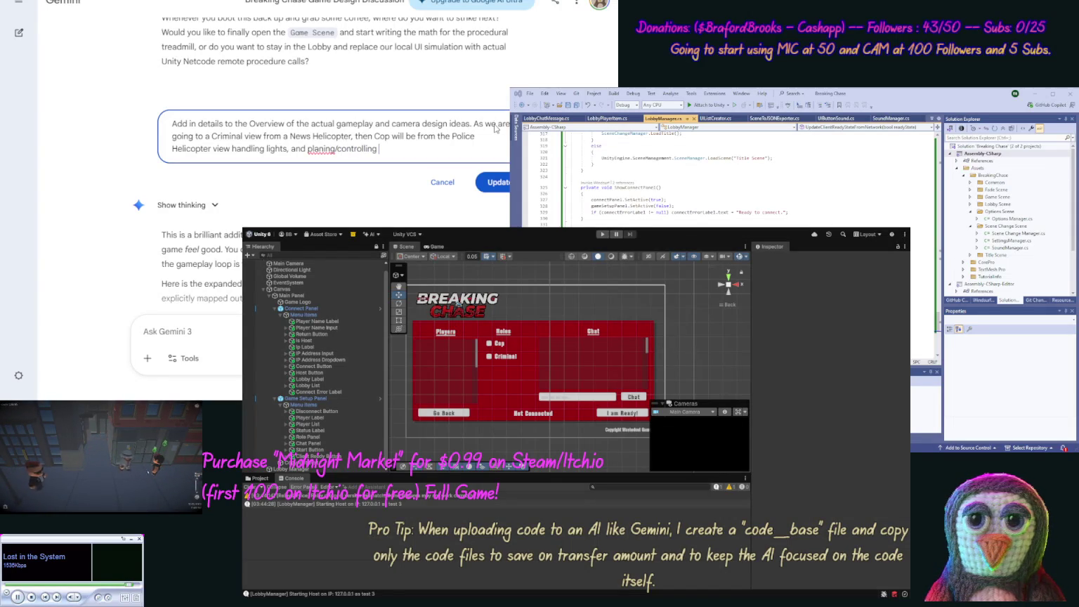
pyautogui.write('cars on ')
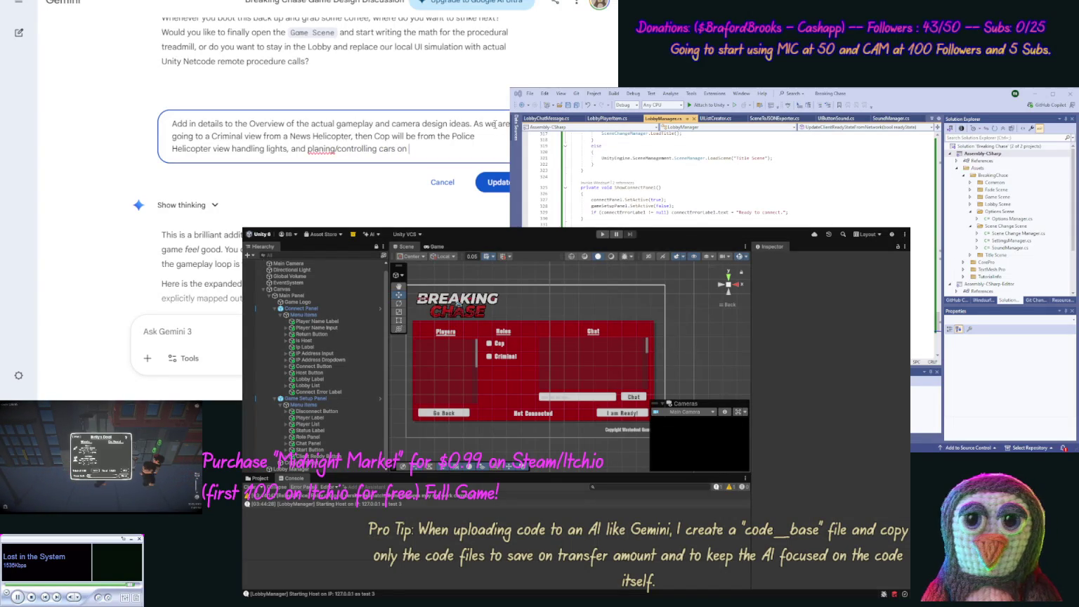
pyautogui.write('the road b')
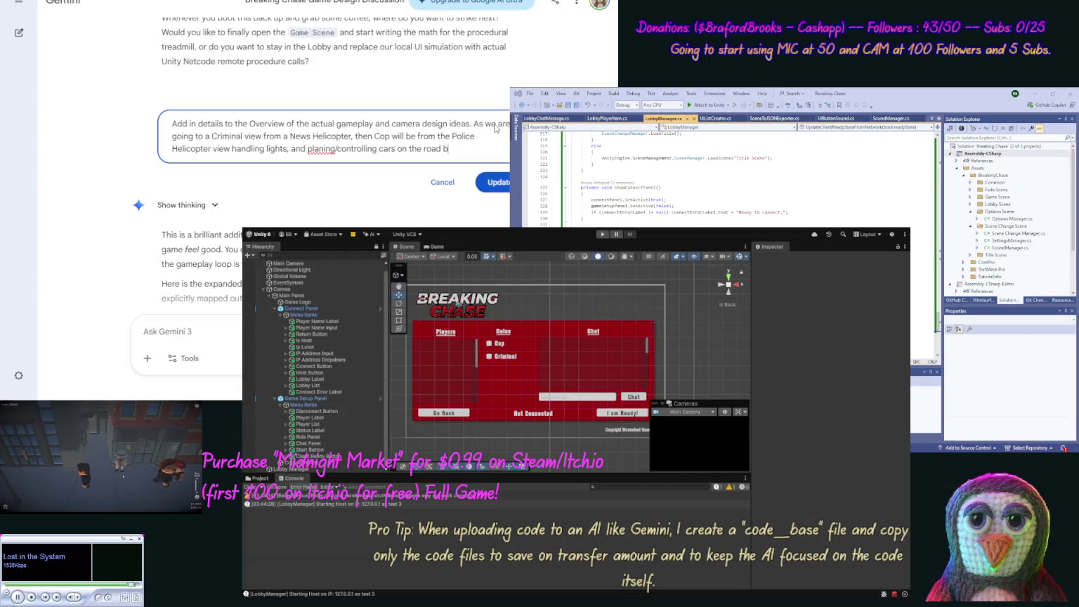
pyautogui.write('elow.')
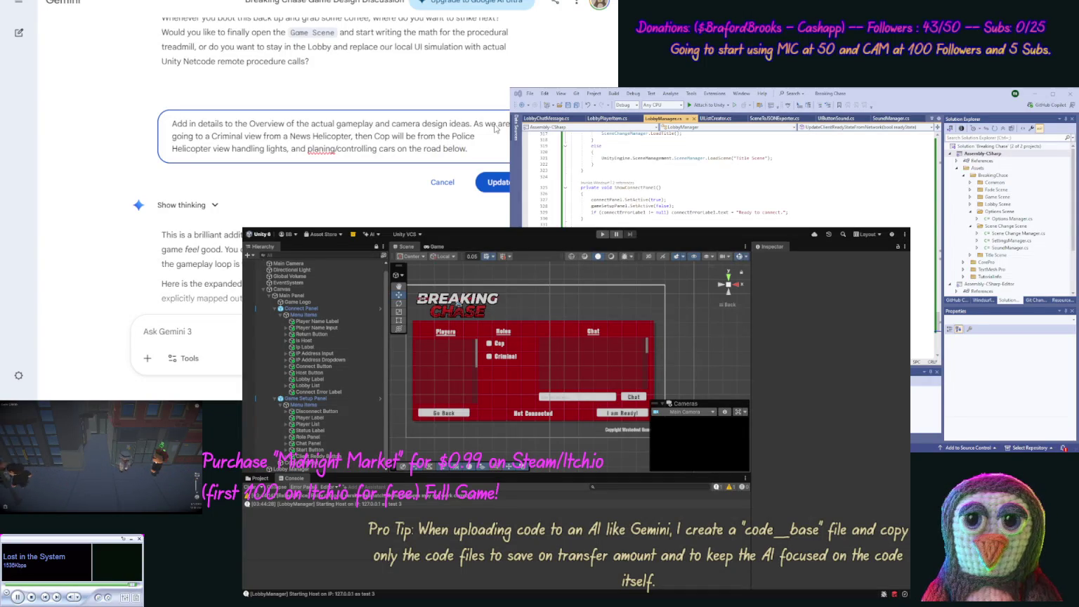
pyautogui.doubleClick(321, 149)
pyautogui.write('planning')
pyautogui.click(499, 181)
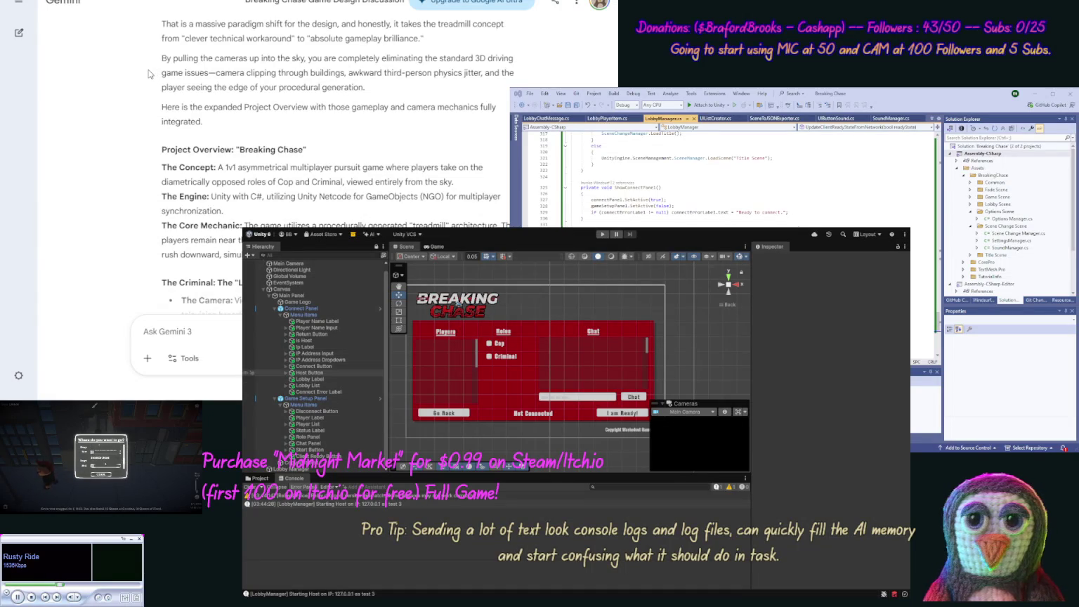
# Step: Scroll Gemini's expanded Breaking Chase overview down to the Criminal role section
pyautogui.scroll(-1, 148, 94)
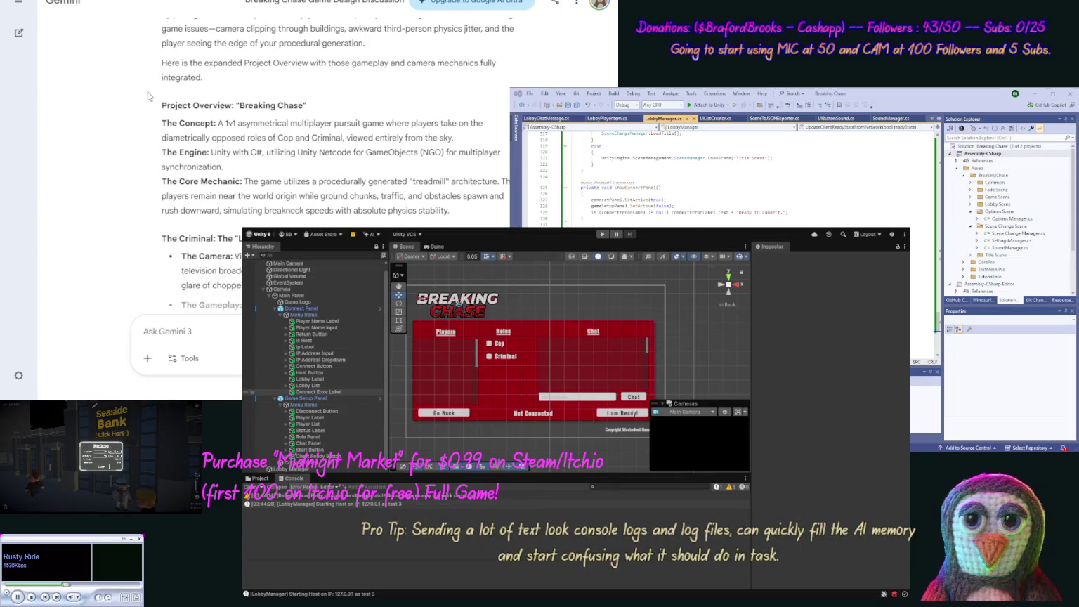
# Step: Scroll past the Criminal and Cop sections to 'Why This Design is a Masterstroke'
pyautogui.scroll(-2, 145, 116)
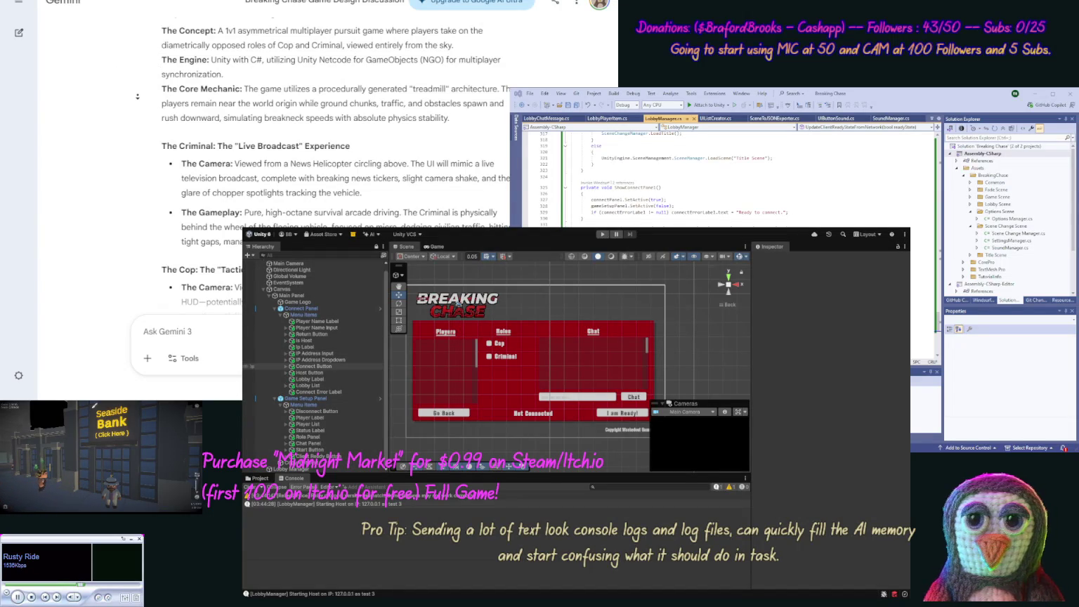
pyautogui.scroll(-4, 138, 93)
pyautogui.scroll(-1, 137, 111)
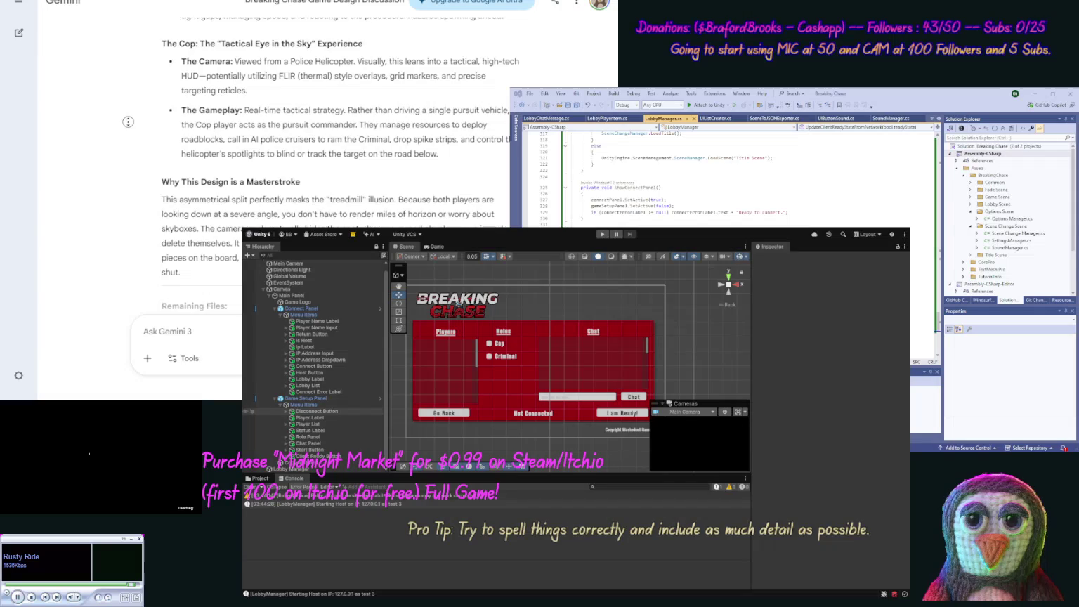
# Step: Continue the chat until the reply reports 0 files remaining, then begin a follow-up with 'OK now'
pyautogui.middleClick(126, 147)
pyautogui.middleClick(127, 149)
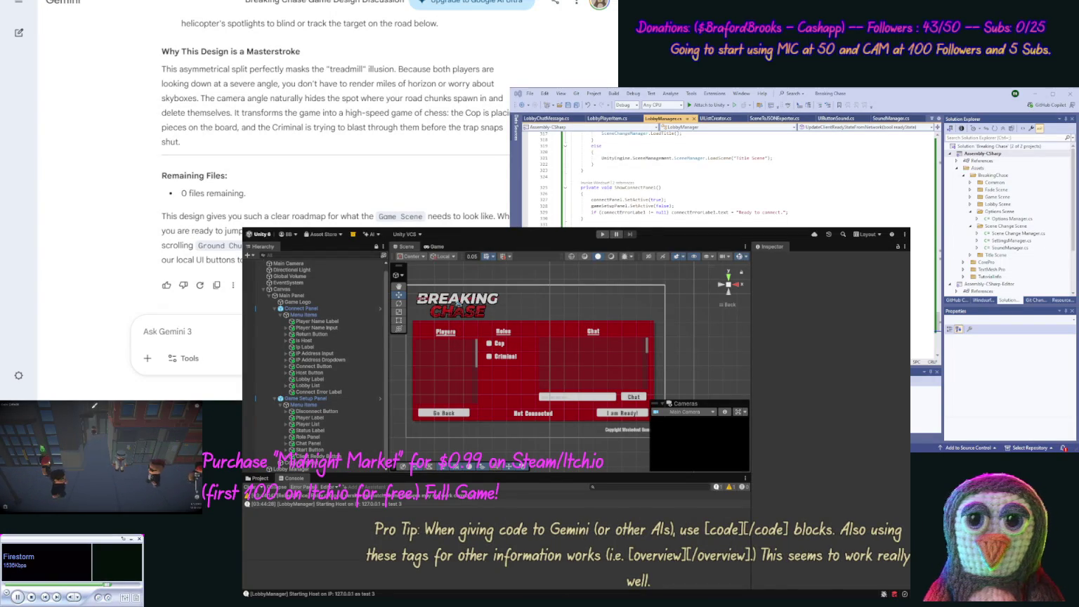
pyautogui.write('OK n')
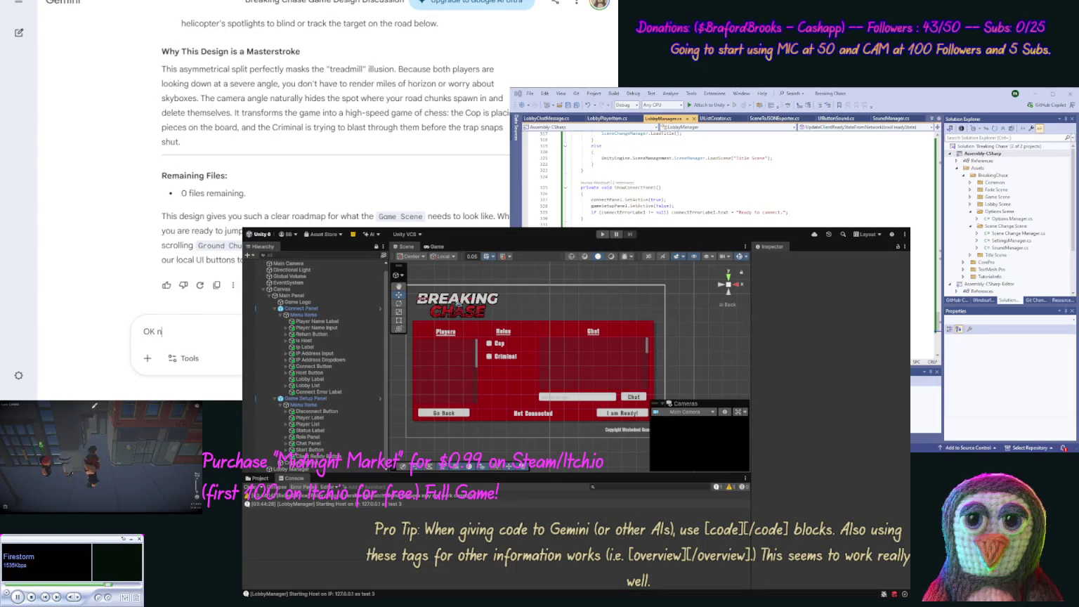
pyautogui.write('ow')
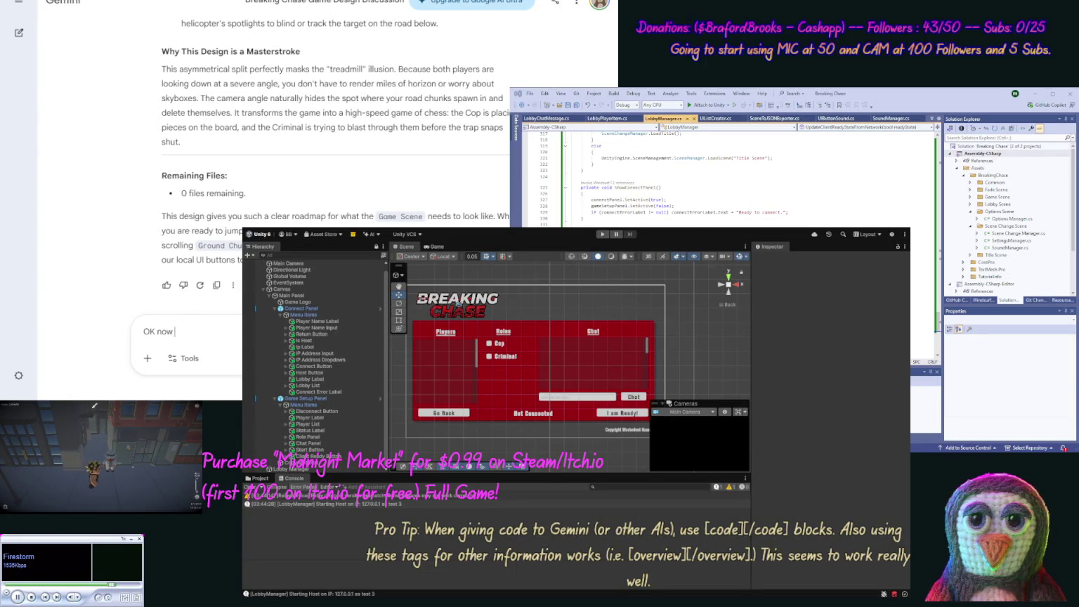
# Step: Request an Editor tool that copies a .cs file's contents from the Unity Project pane
pyautogui.write("t's make ")
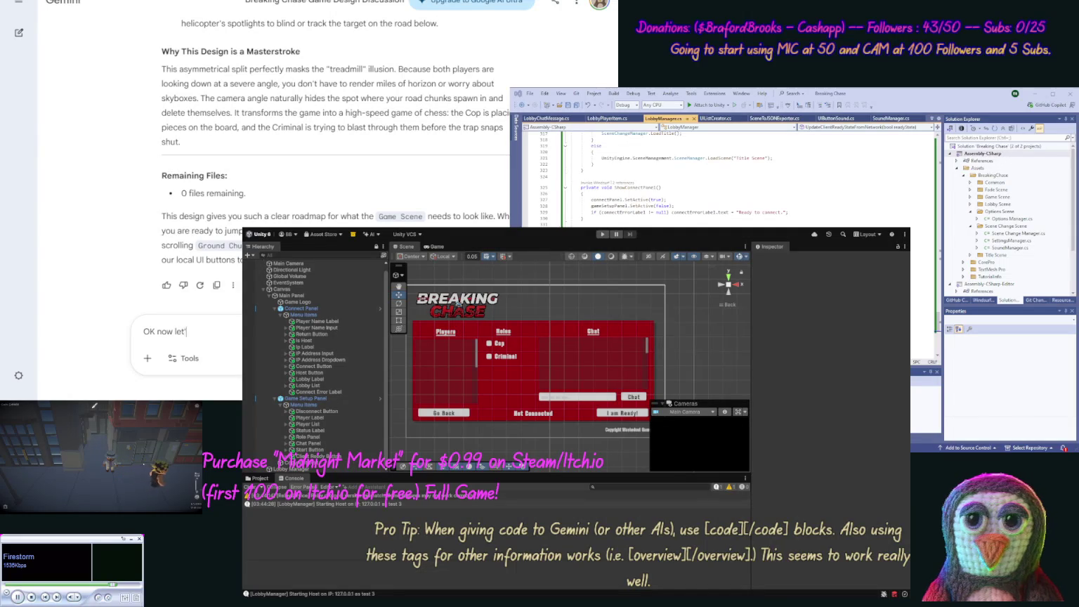
pyautogui.write('a')
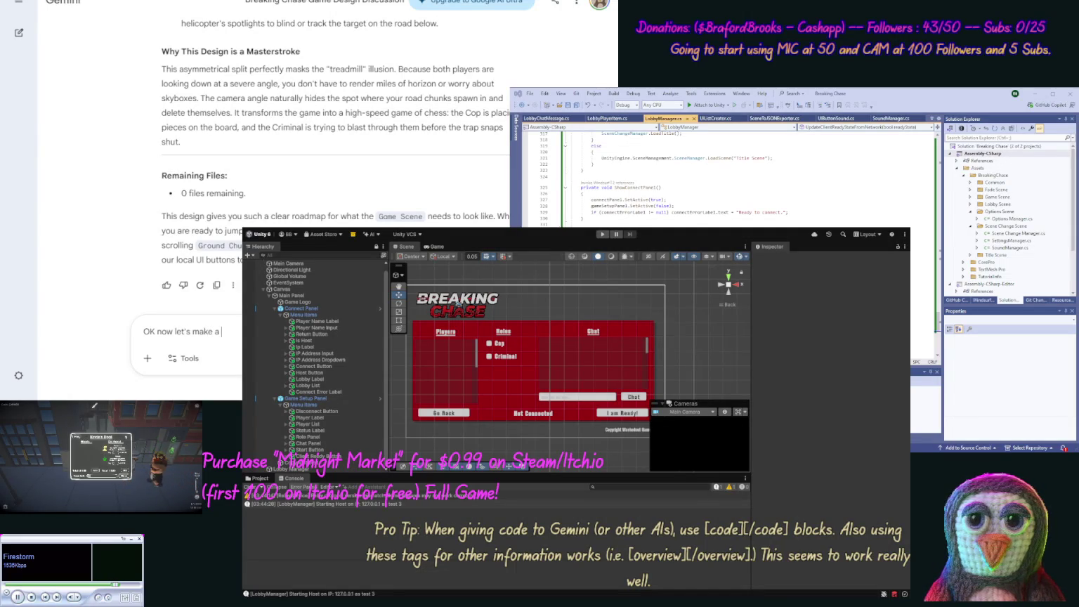
pyautogui.write(' Editor')
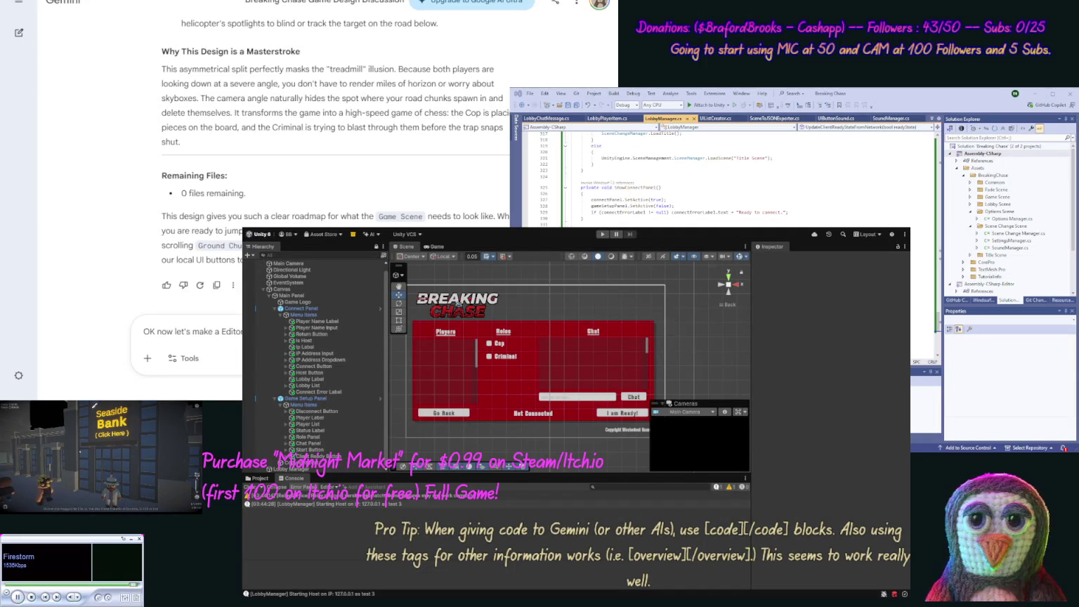
pyautogui.write('Unity Pro')
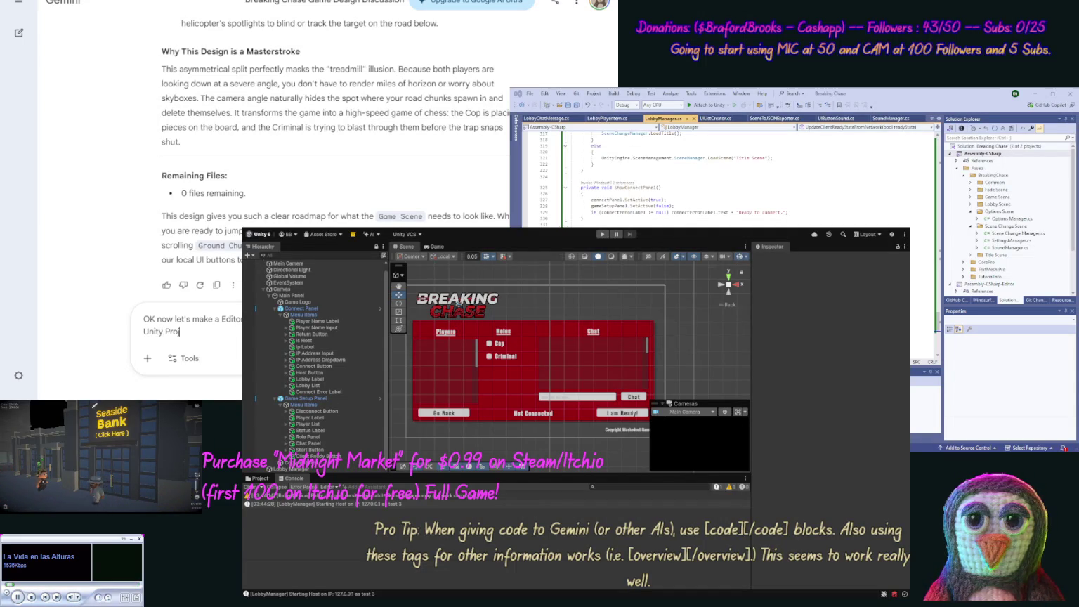
pyautogui.write('ject pane this en')
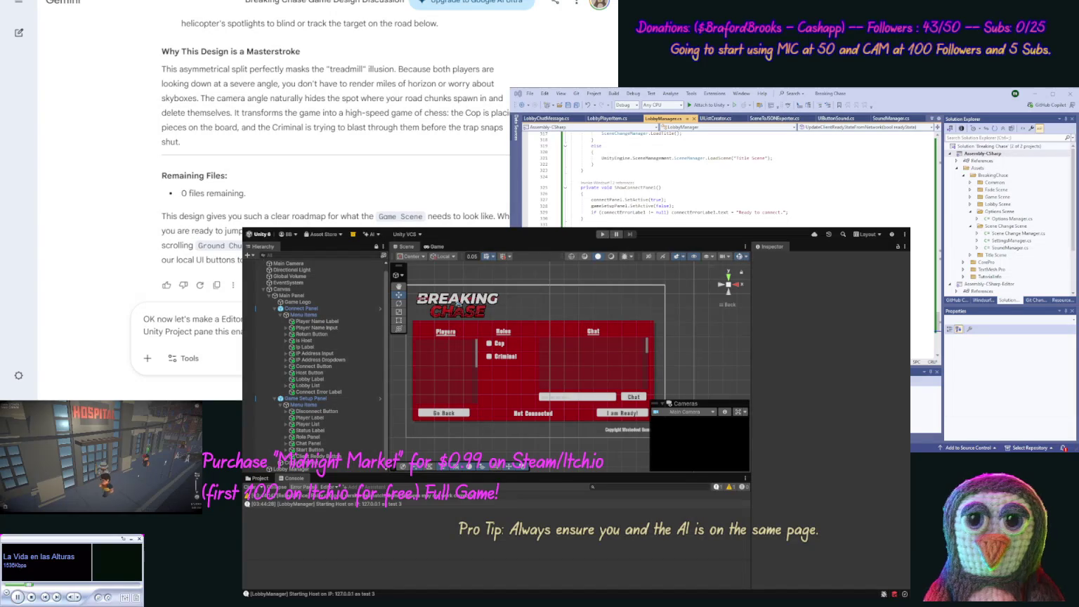
pyautogui.press('Return')
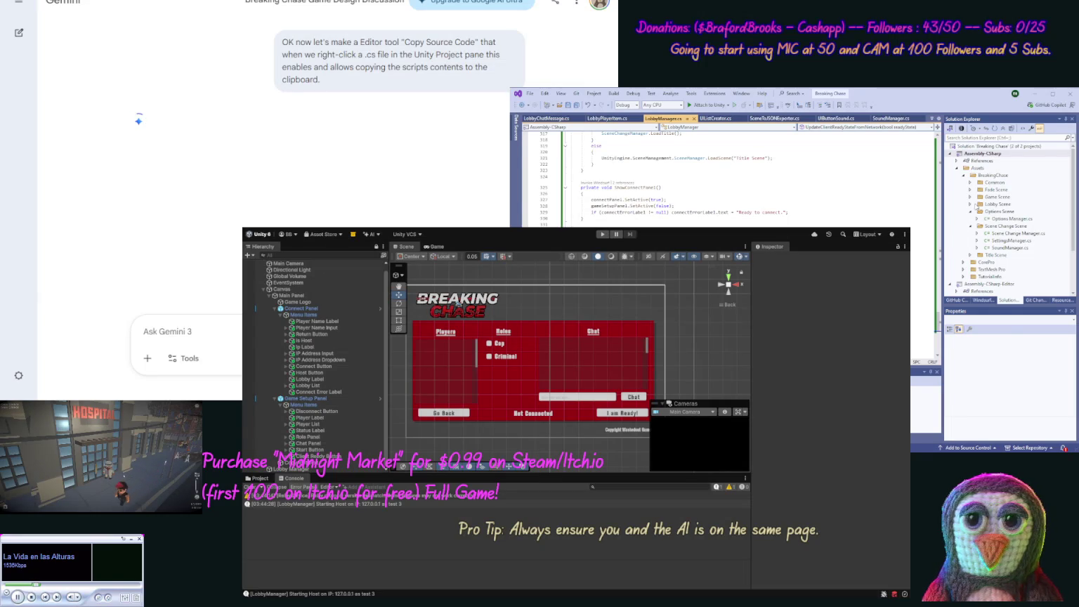
# Step: Expand the Lobby Scene, Game Scene, Fade Scene and Common folders in Solution Explorer
pyautogui.click(970, 204)
pyautogui.click(970, 204)
pyautogui.click(971, 197)
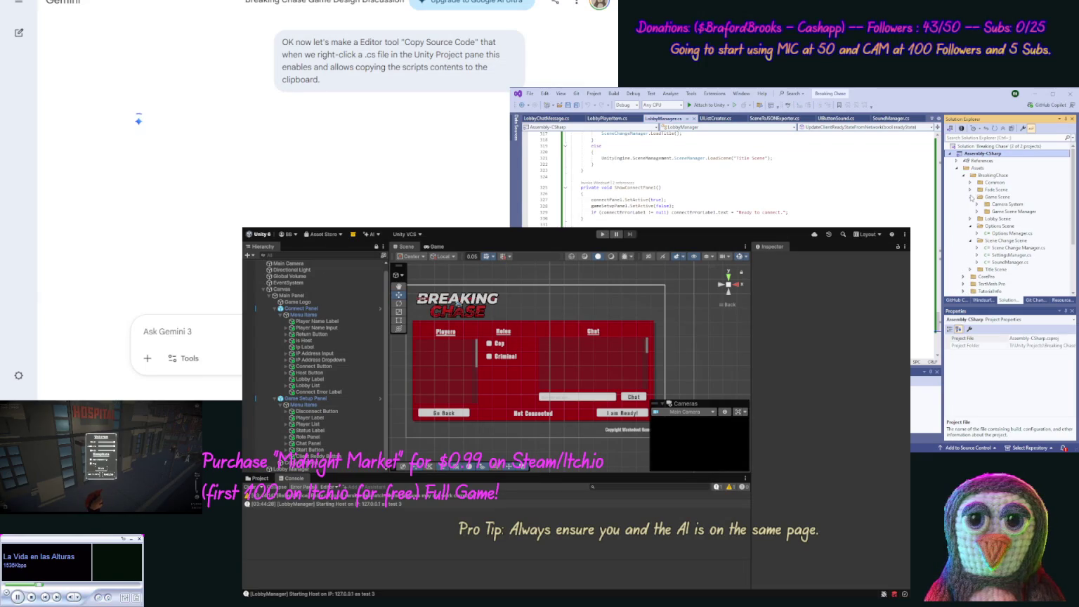
pyautogui.click(976, 204)
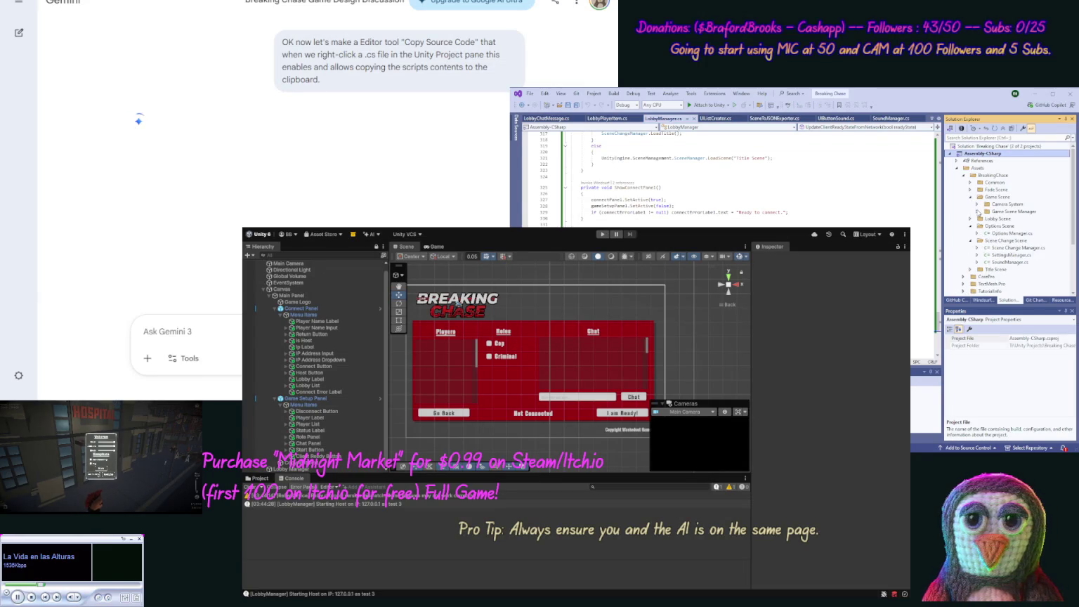
pyautogui.click(971, 197)
pyautogui.click(970, 189)
pyautogui.click(971, 182)
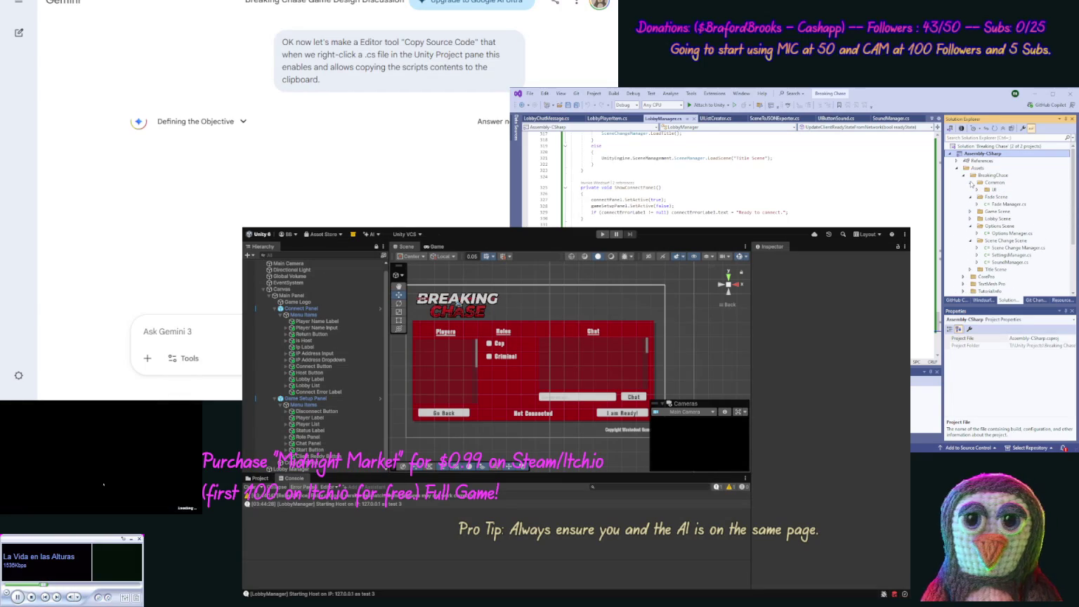
pyautogui.click(978, 190)
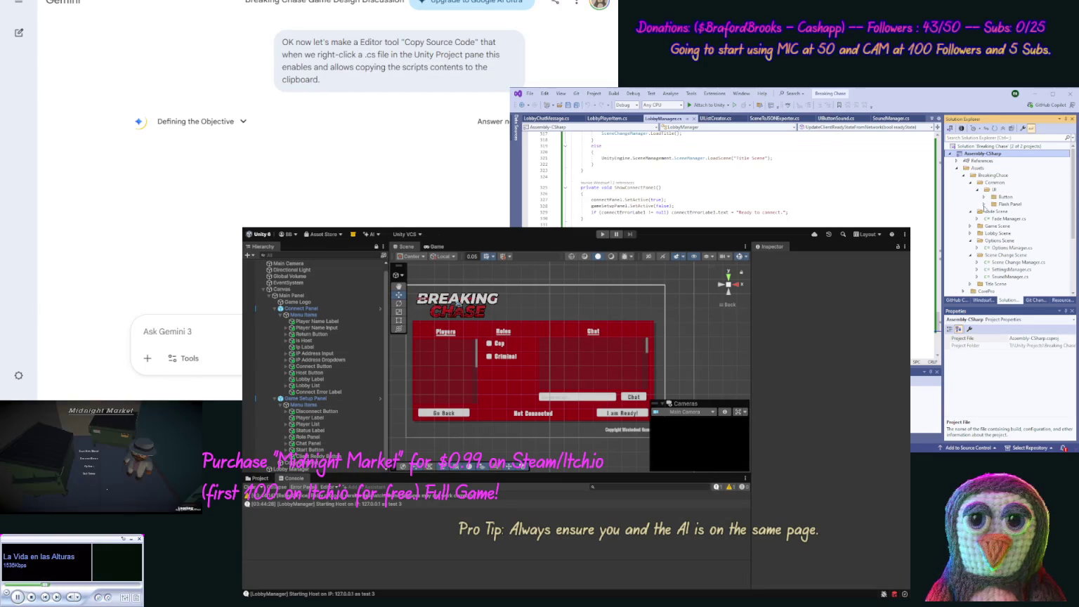
pyautogui.click(985, 204)
pyautogui.click(983, 197)
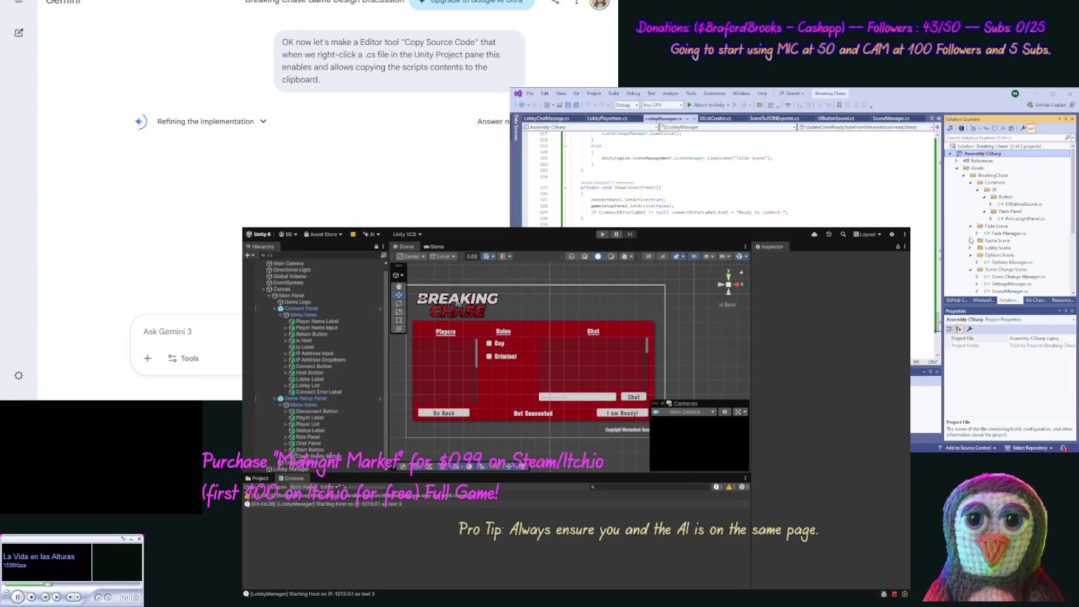
# Step: Reveal Camera Manager.cs, Game Scene Manager.cs and the Lobby Scene scripts in Solution Explorer
pyautogui.click(970, 241)
pyautogui.click(976, 248)
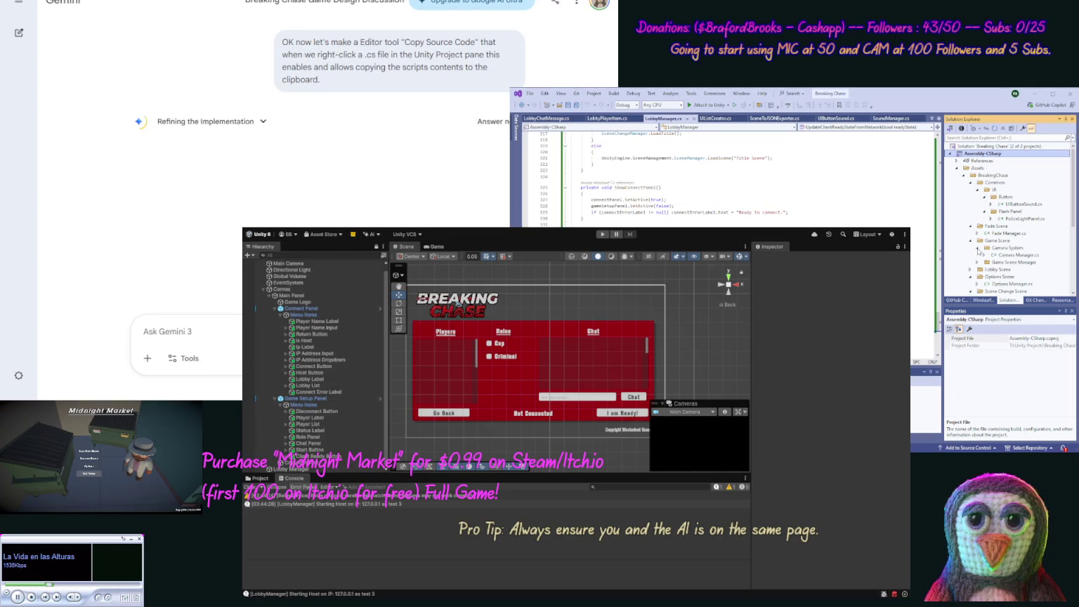
pyautogui.click(977, 261)
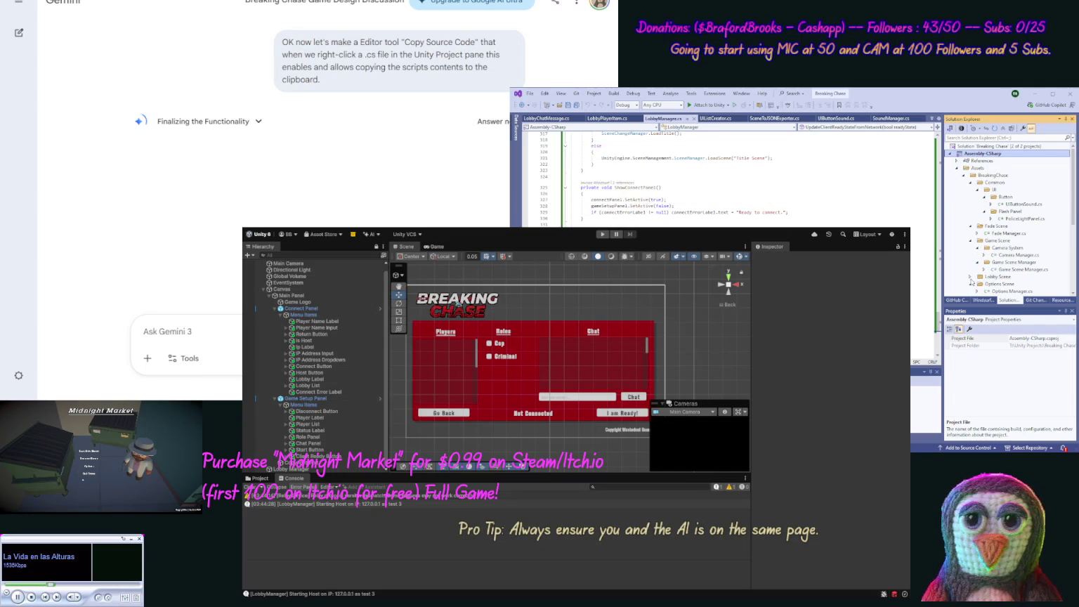
pyautogui.click(970, 281)
pyautogui.moveTo(1074, 219); pyautogui.dragTo(1072, 245)
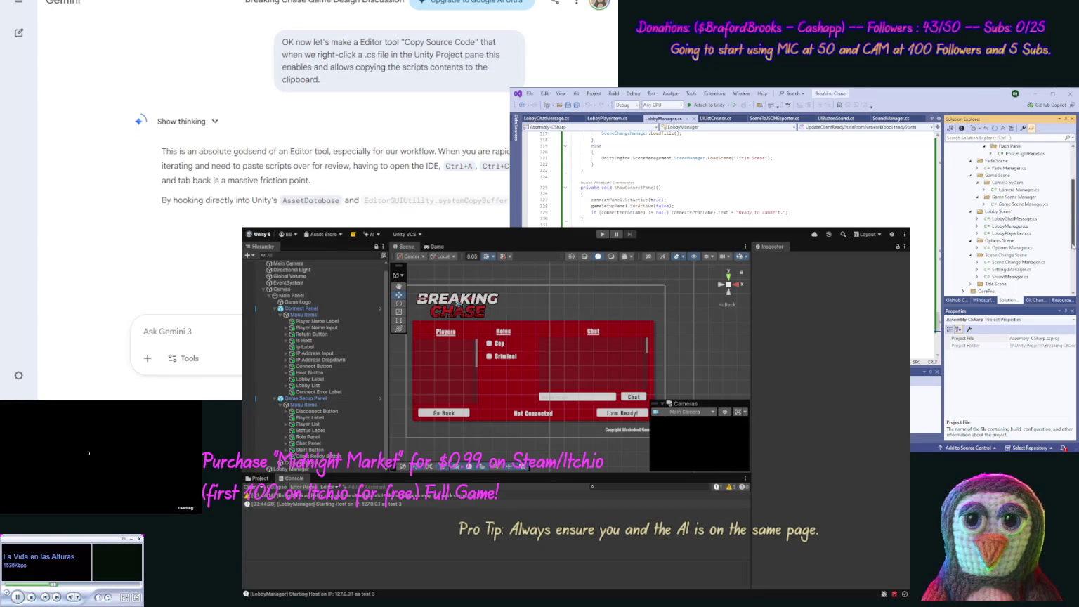
# Step: Scroll Gemini's reply to the full script and select the CopySourceCodeTool.cs file name
pyautogui.scroll(-3, 983, 252)
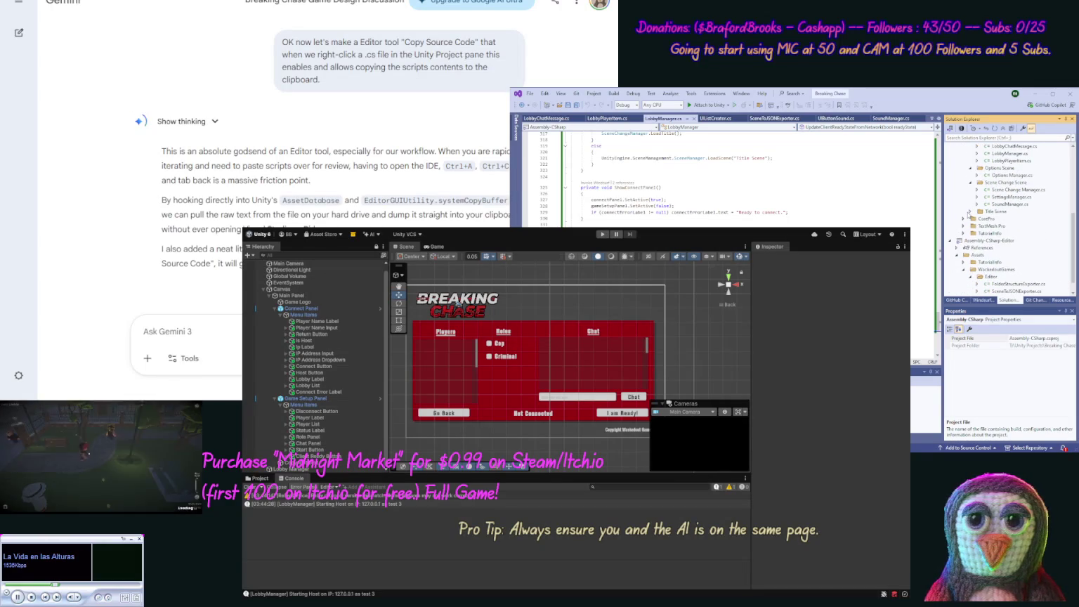
pyautogui.click(970, 211)
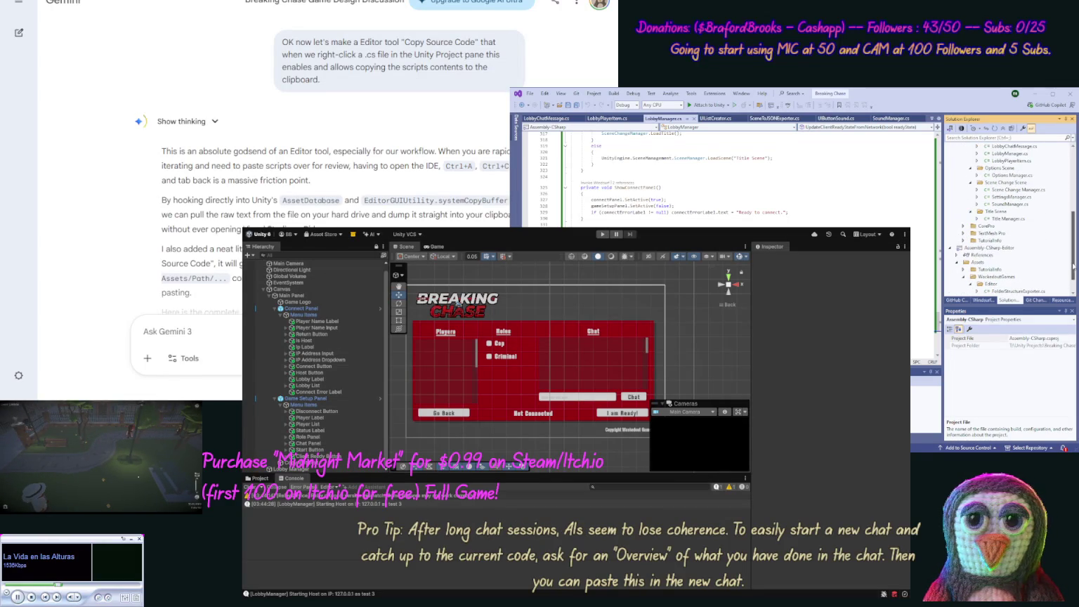
pyautogui.scroll(-1, 1073, 266)
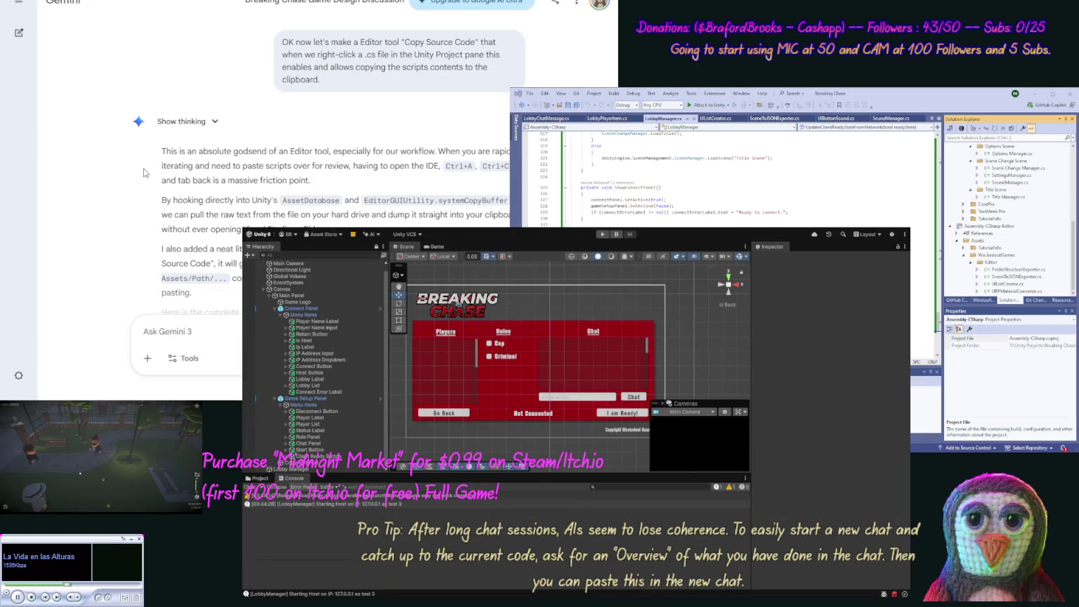
pyautogui.scroll(-3, 144, 176)
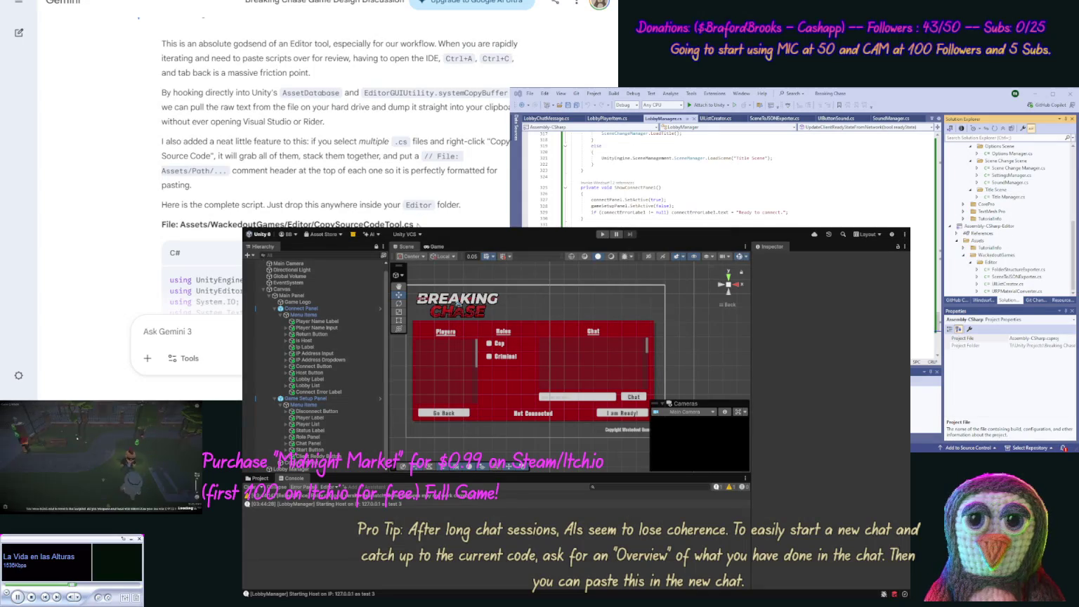
pyautogui.moveTo(414, 223); pyautogui.dragTo(313, 223)
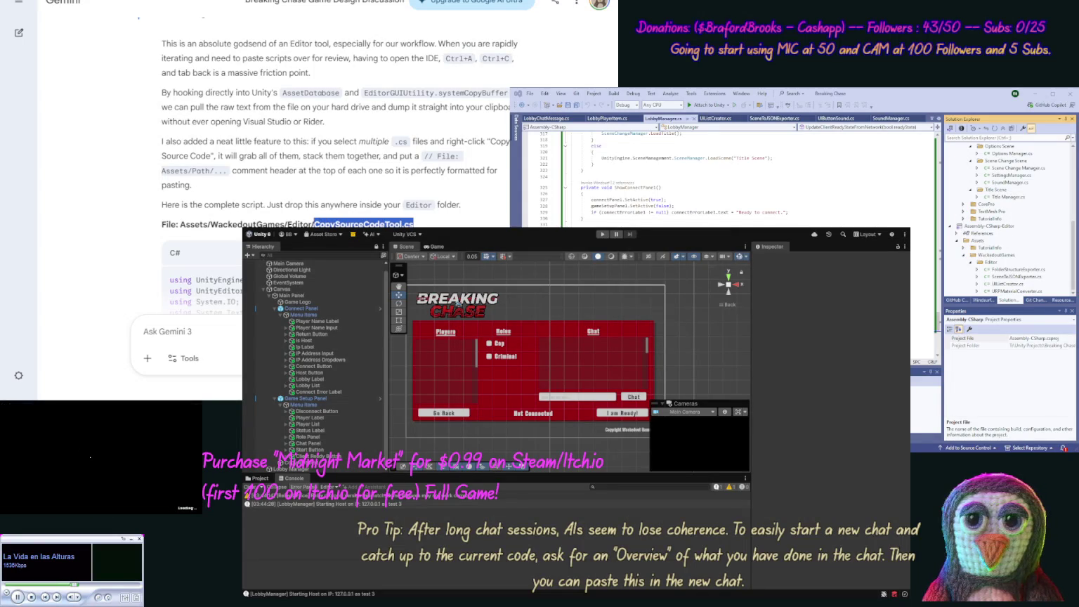
# Step: Create a new C# script in the Unity project's Editor folder
pyautogui.click(262, 473)
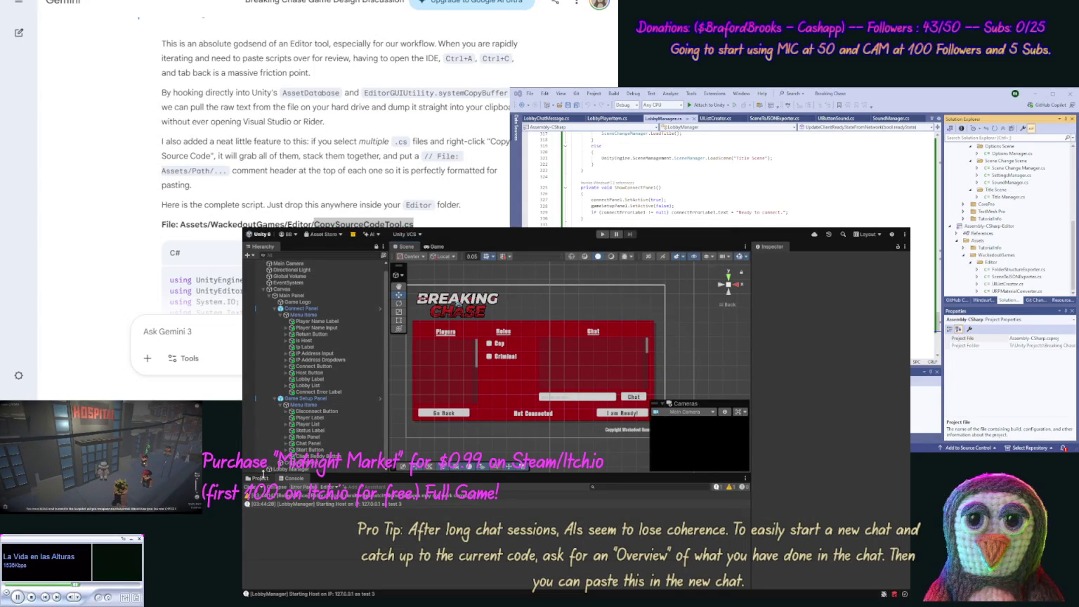
pyautogui.click(262, 475)
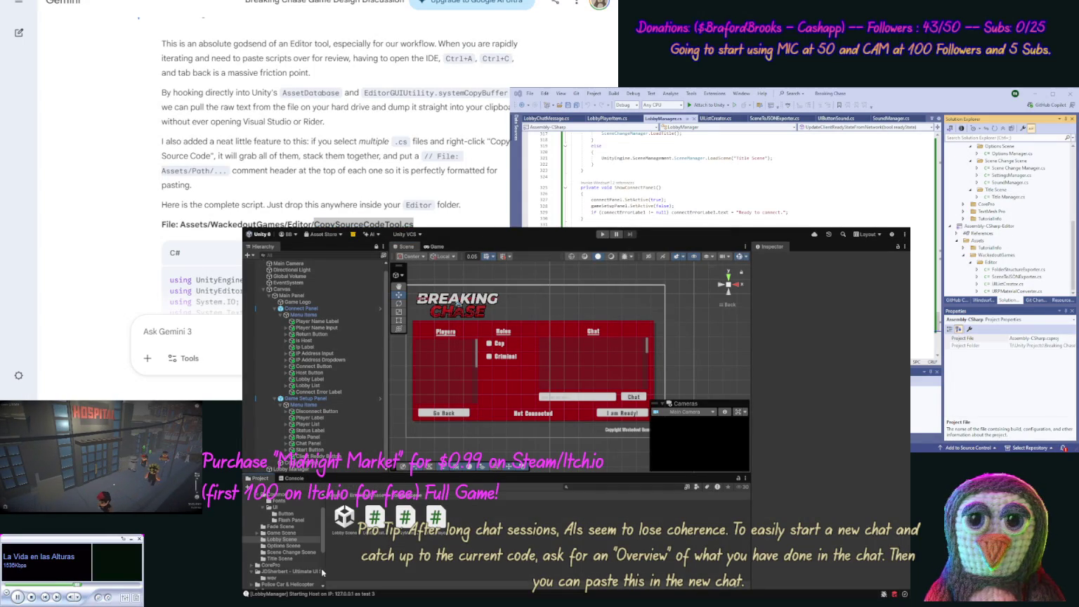
pyautogui.scroll(-5, 322, 572)
pyautogui.scroll(5, 321, 555)
pyautogui.scroll(-3, 322, 555)
pyautogui.click(281, 582)
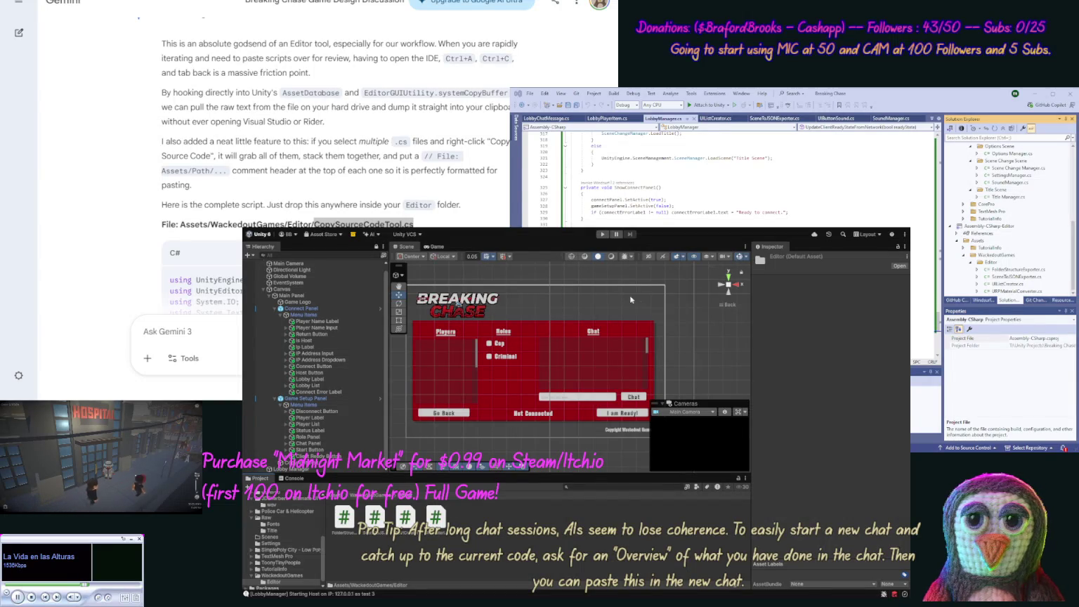
pyautogui.click(645, 315)
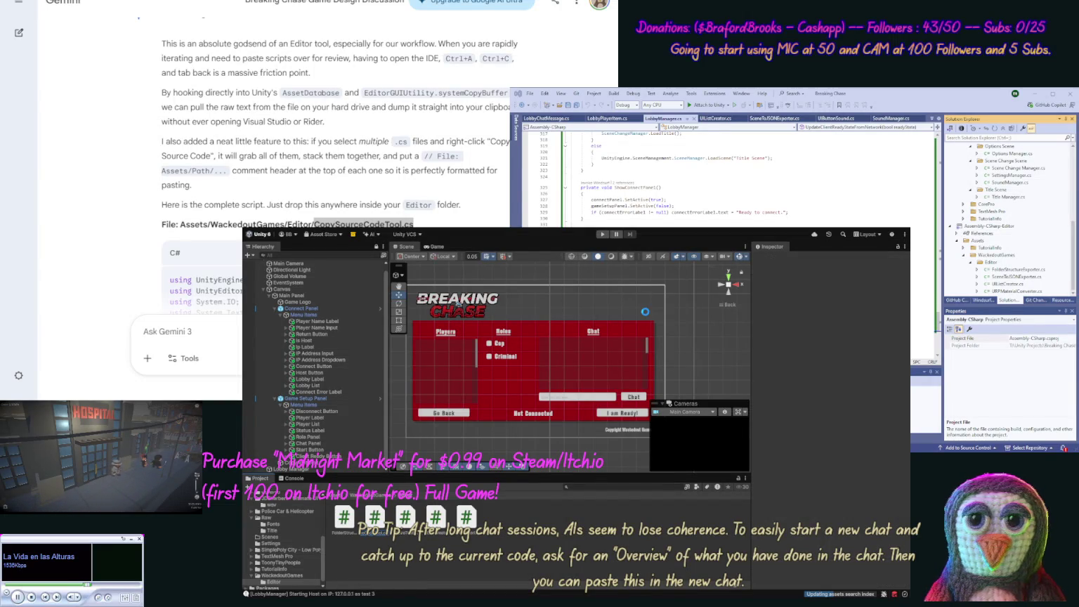
# Step: Name the new script CopySourceCodeTool using the file name copied from Gemini's answer
pyautogui.doubleClick(363, 223)
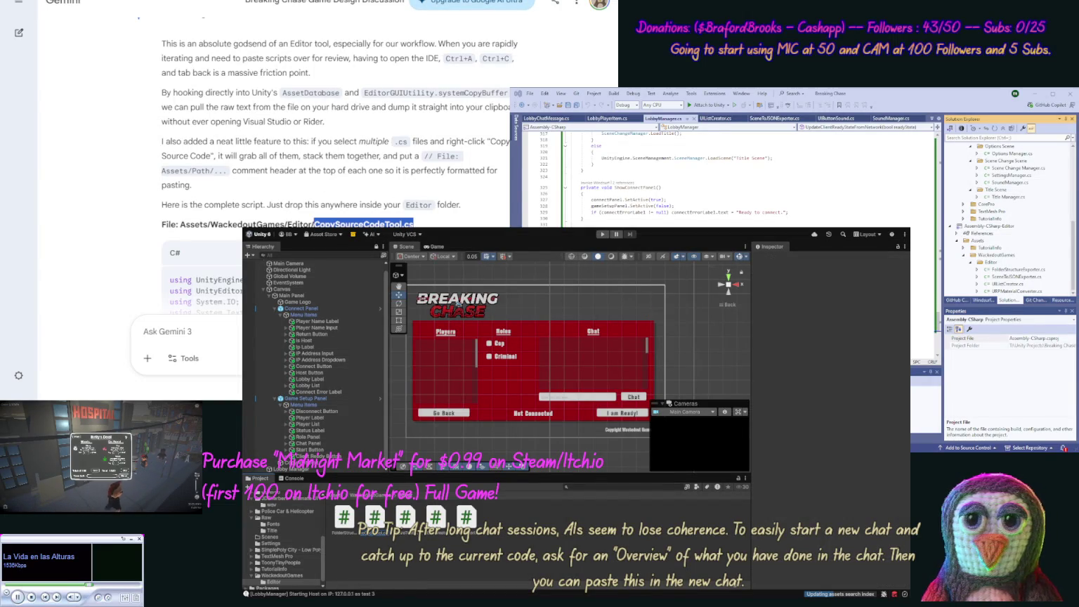
pyautogui.hotkey('ctrl', 'c')
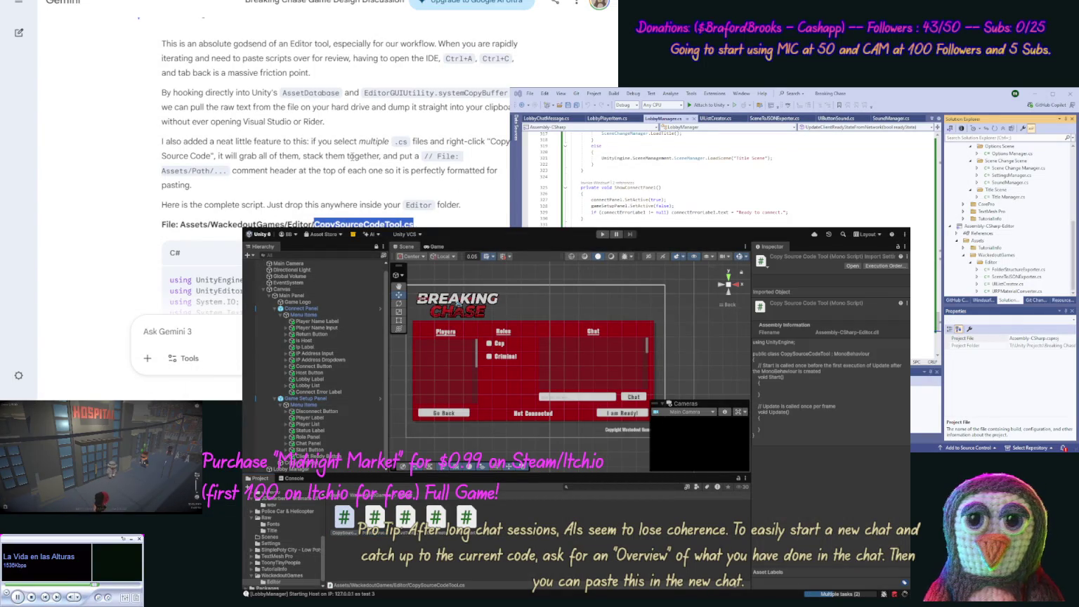
pyautogui.click(351, 156)
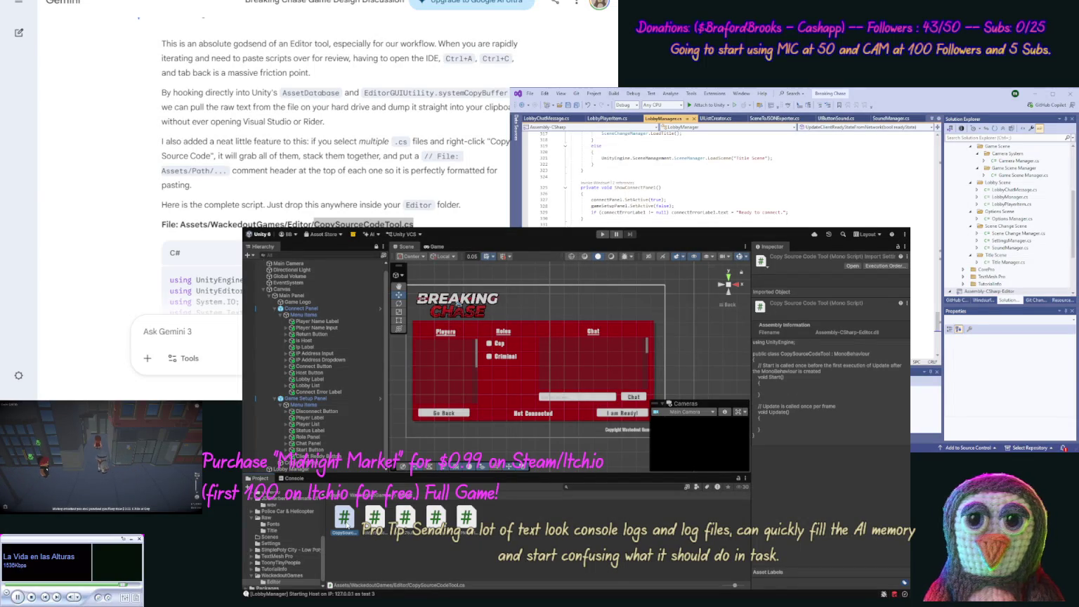
pyautogui.doubleClick(344, 518)
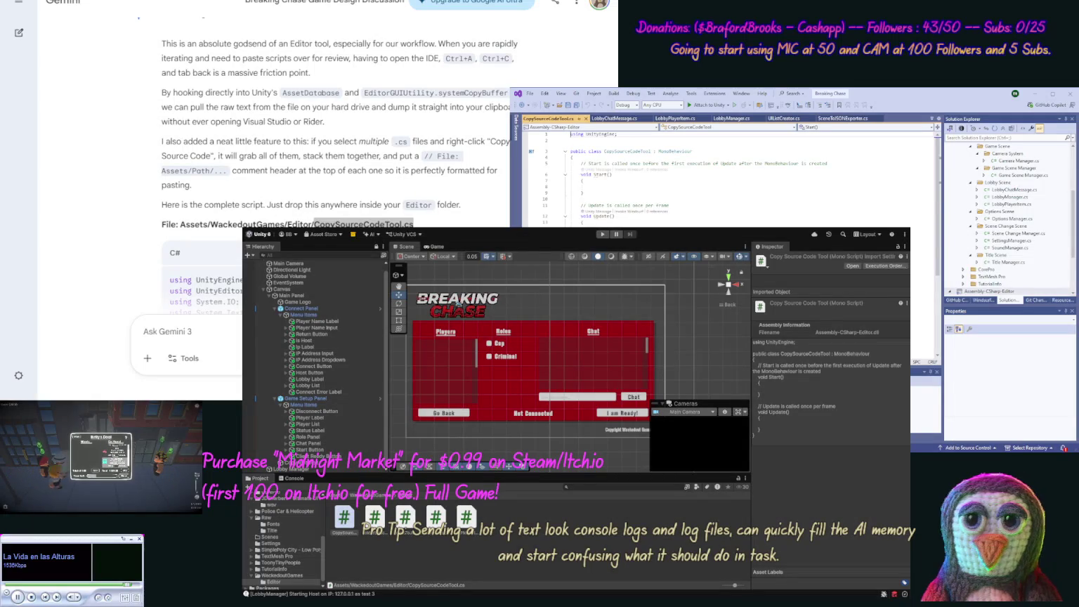
# Step: Replace CopySourceCodeTool.cs's template code with Gemini's Copy Source Code script and save it
pyautogui.hotkey('ctrl', 'a')
pyautogui.hotkey('ctrl', 'v')
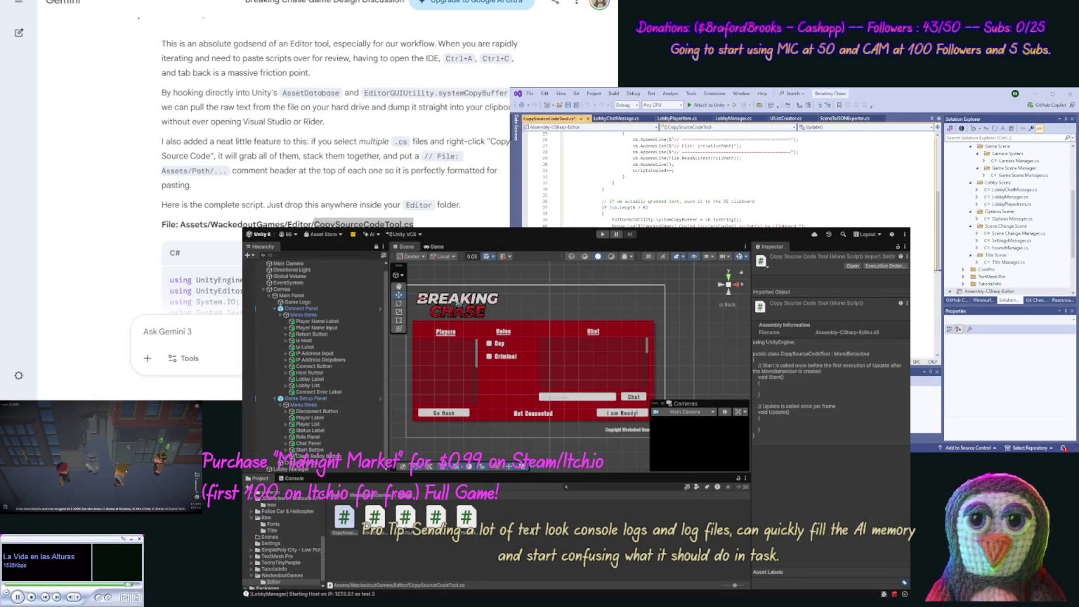
pyautogui.hotkey('ctrl', 's')
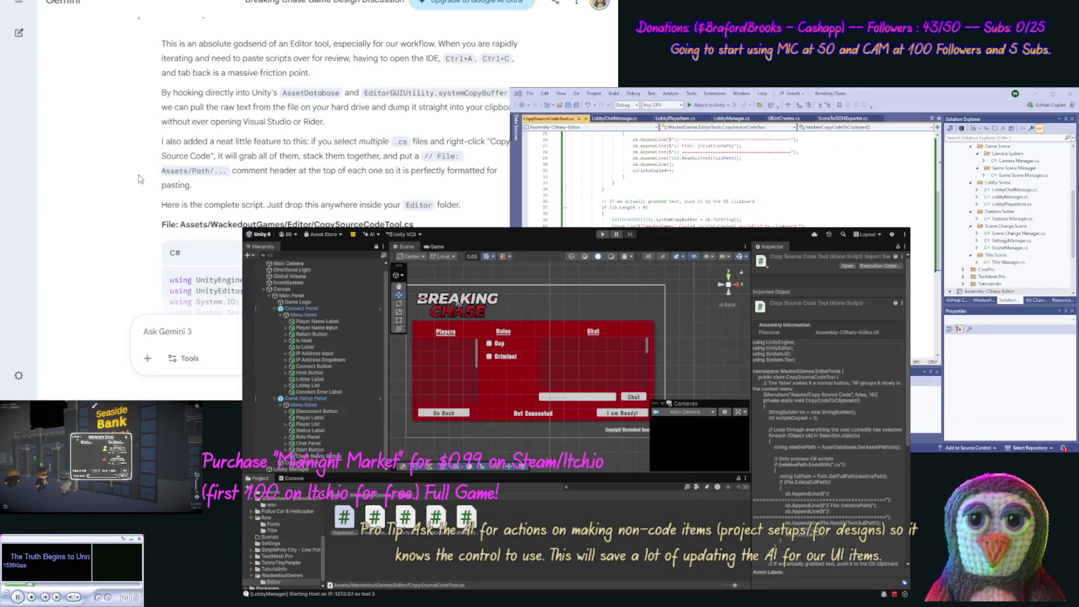
pyautogui.scroll(-15, 136, 225)
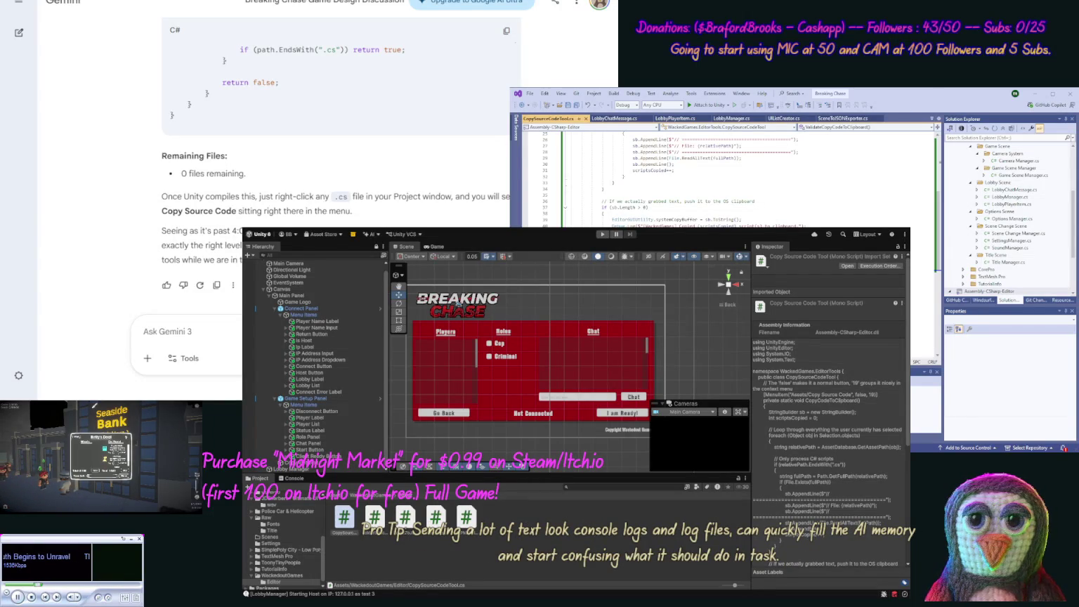
# Step: Place the cursor in the Ask Gemini box to start a new message
pyautogui.click(207, 330)
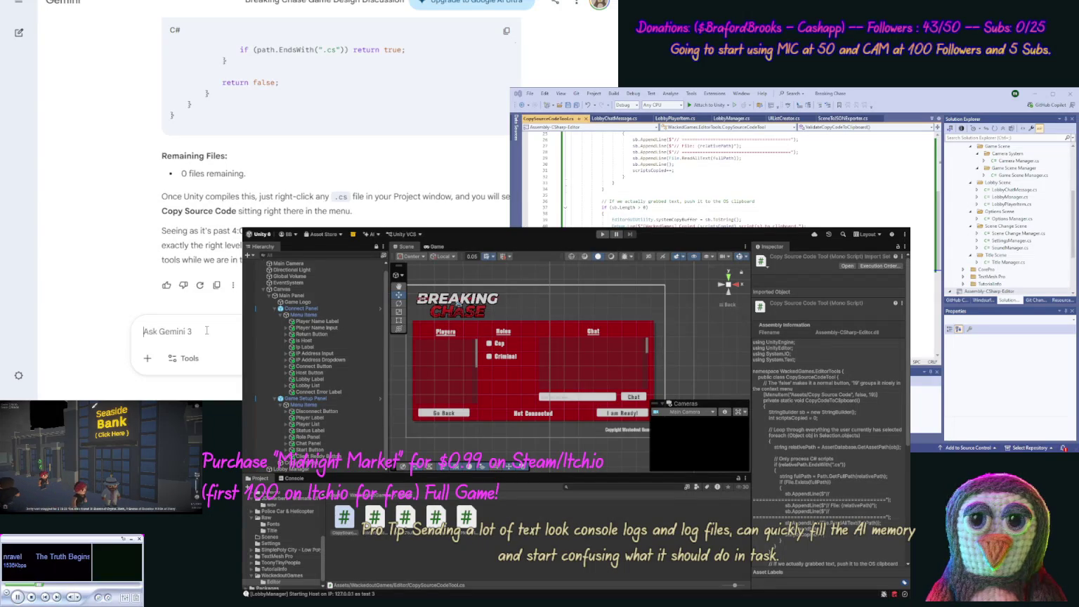
# Step: Send Gemini a message: Net Code is next, but pause for sleep and suggest future editor tools
pyautogui.write('Wel')
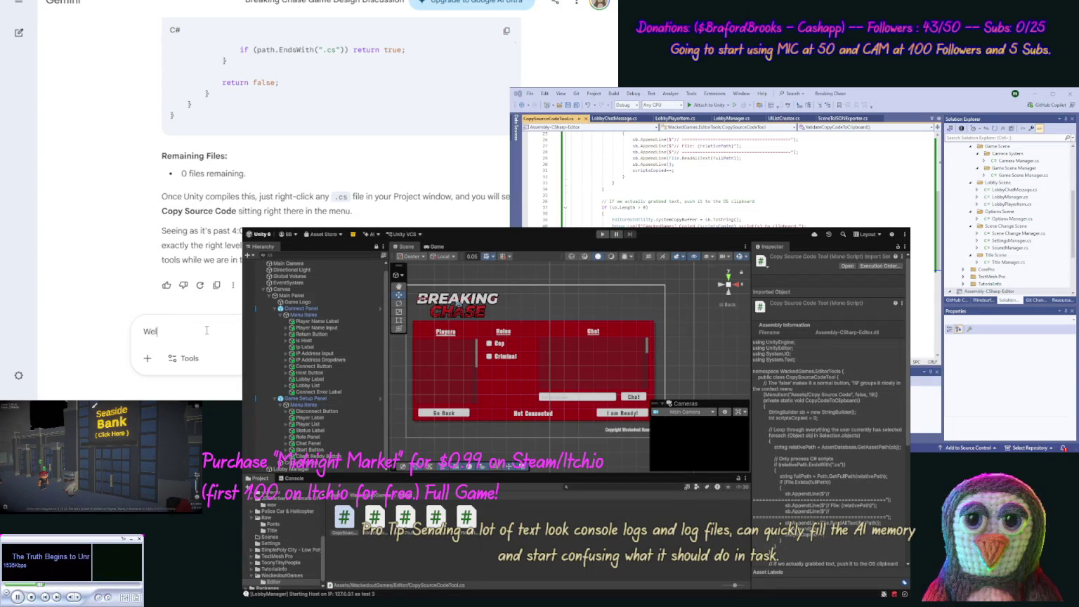
pyautogui.write('l we nee')
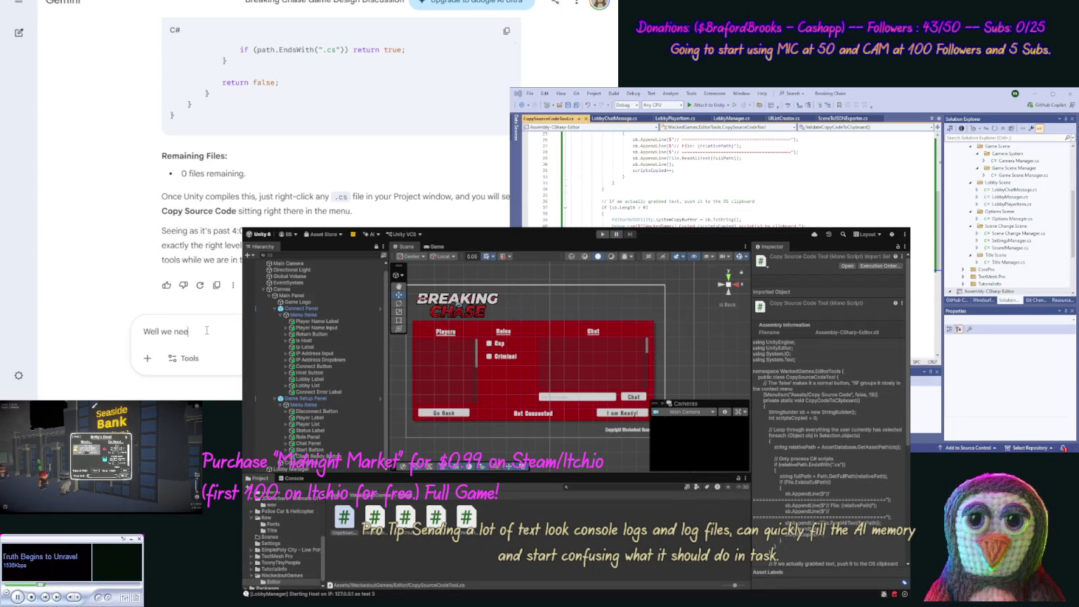
pyautogui.write('d to do the Ne')
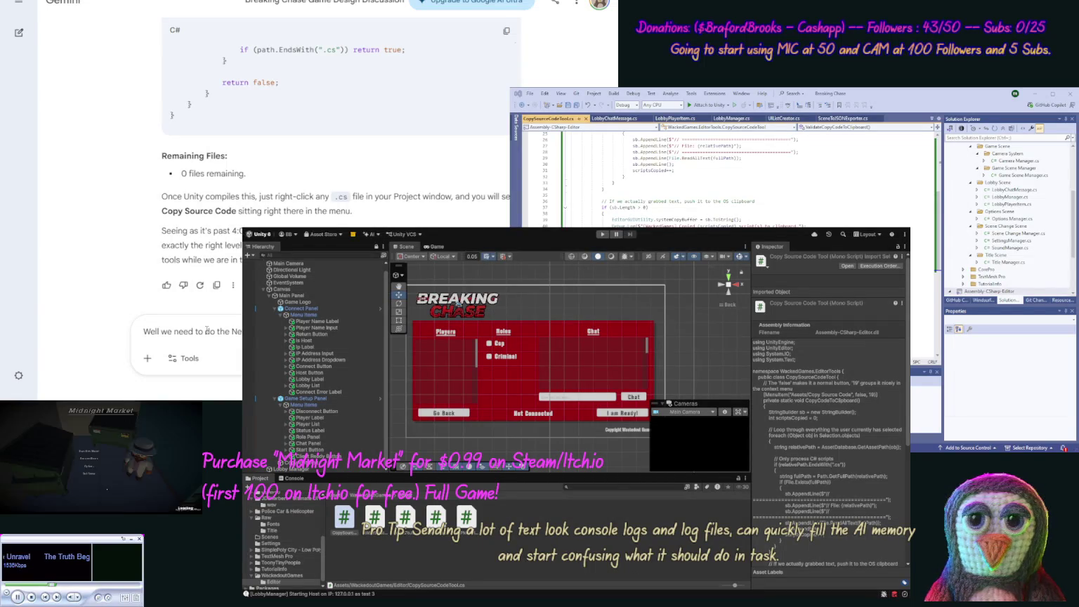
pyautogui.write('do also need to slee')
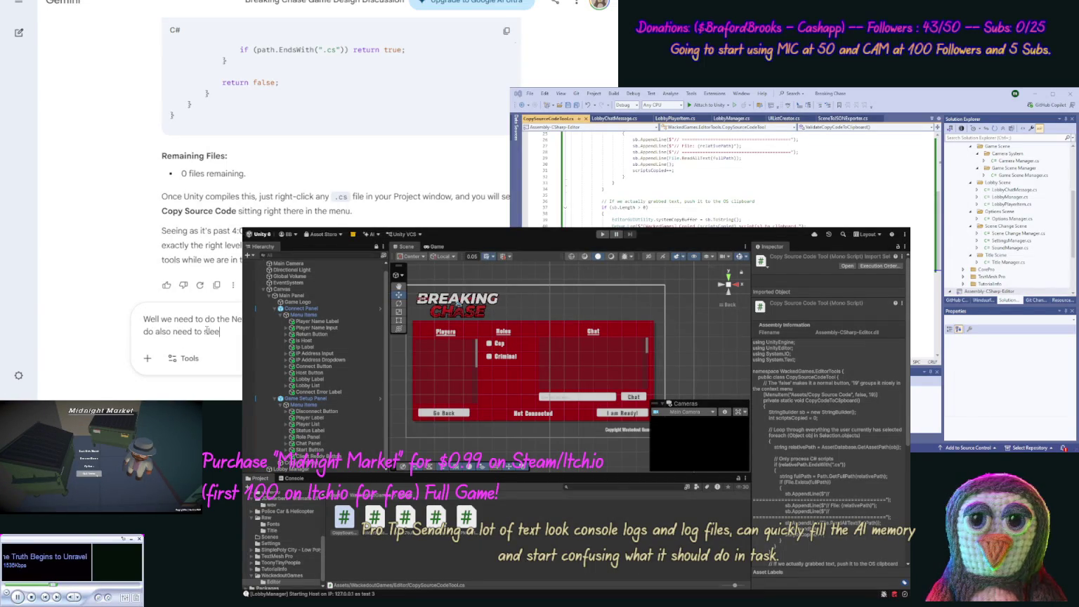
pyautogui.write('p,')
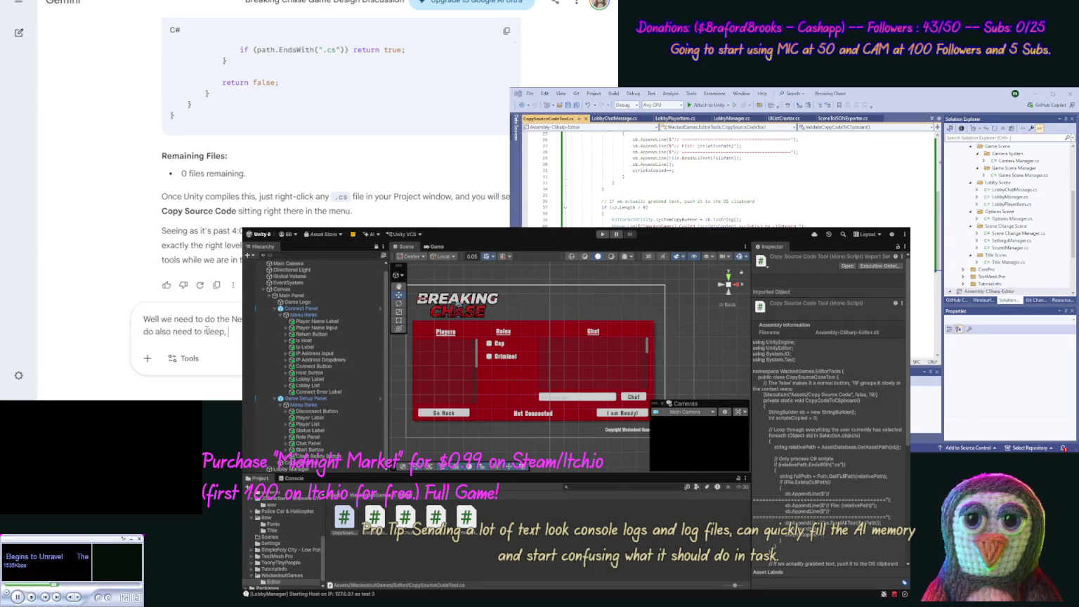
pyautogui.write('so l')
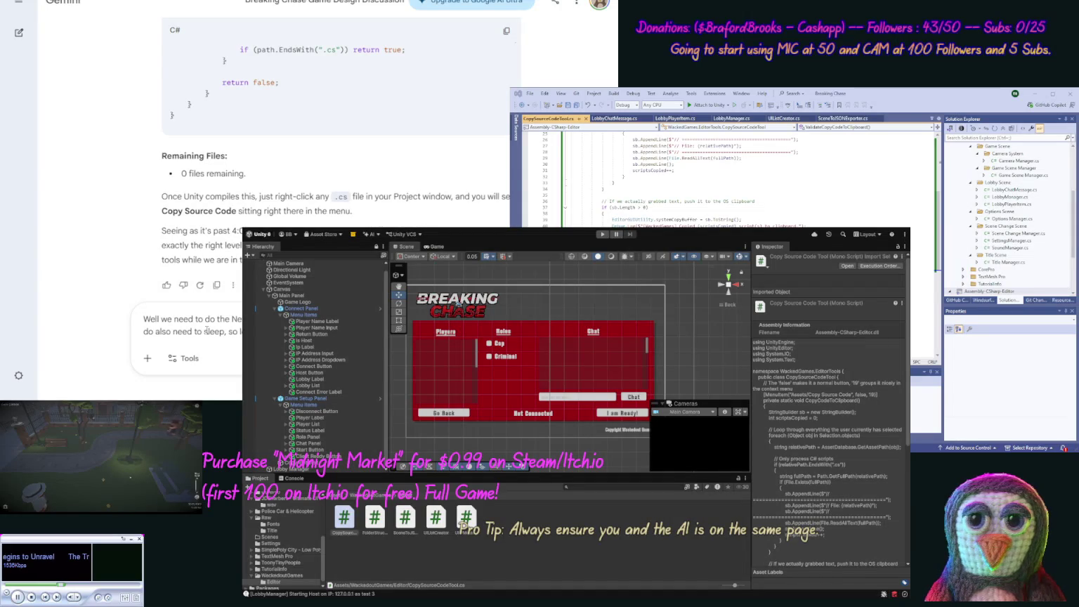
pyautogui.write('n fut')
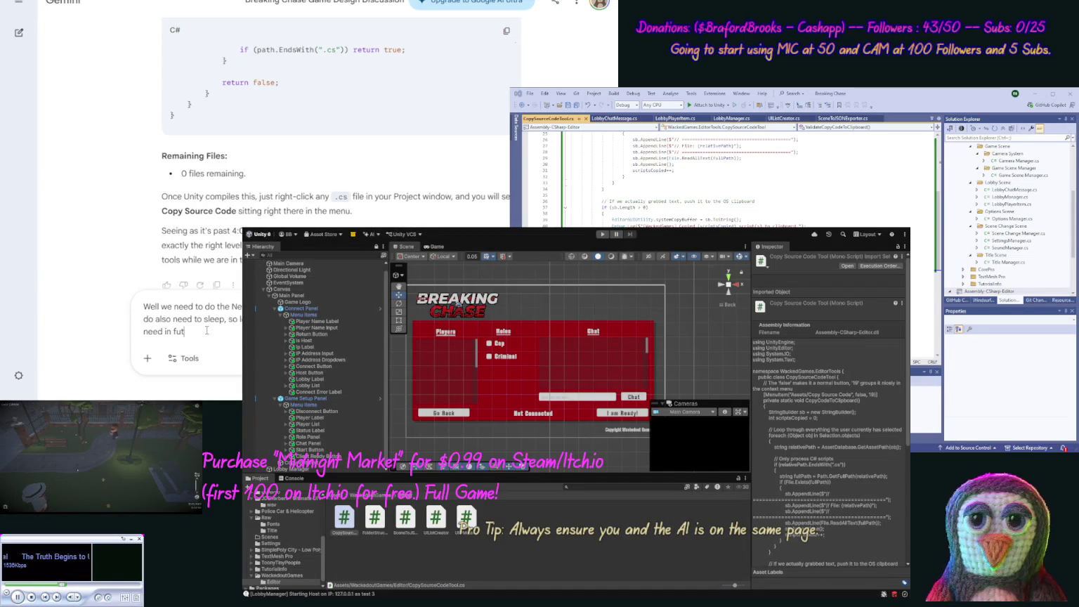
pyautogui.write('ure of this proje')
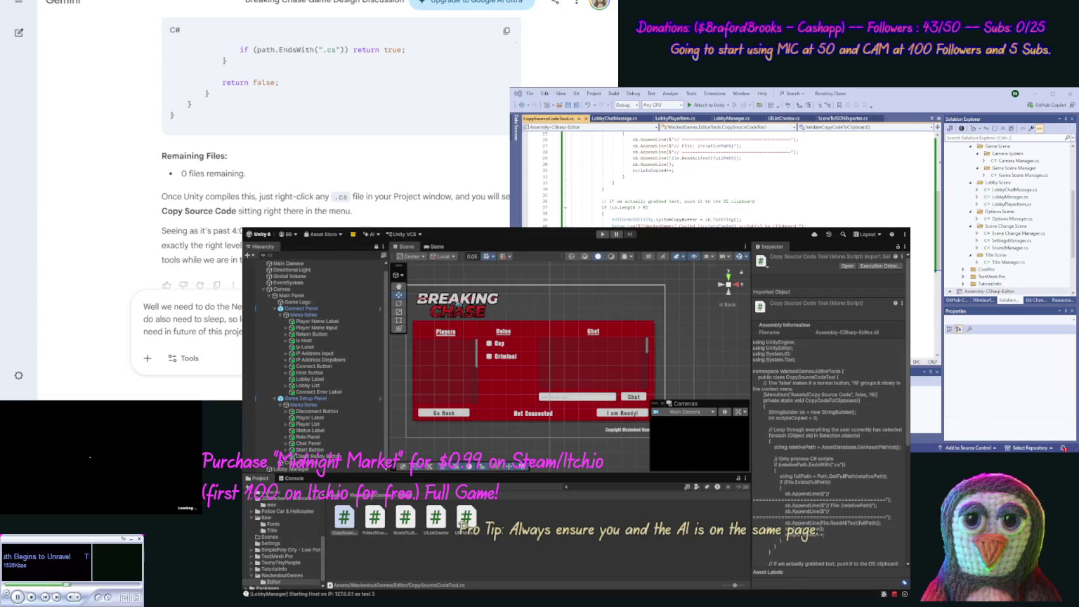
pyautogui.press('Return')
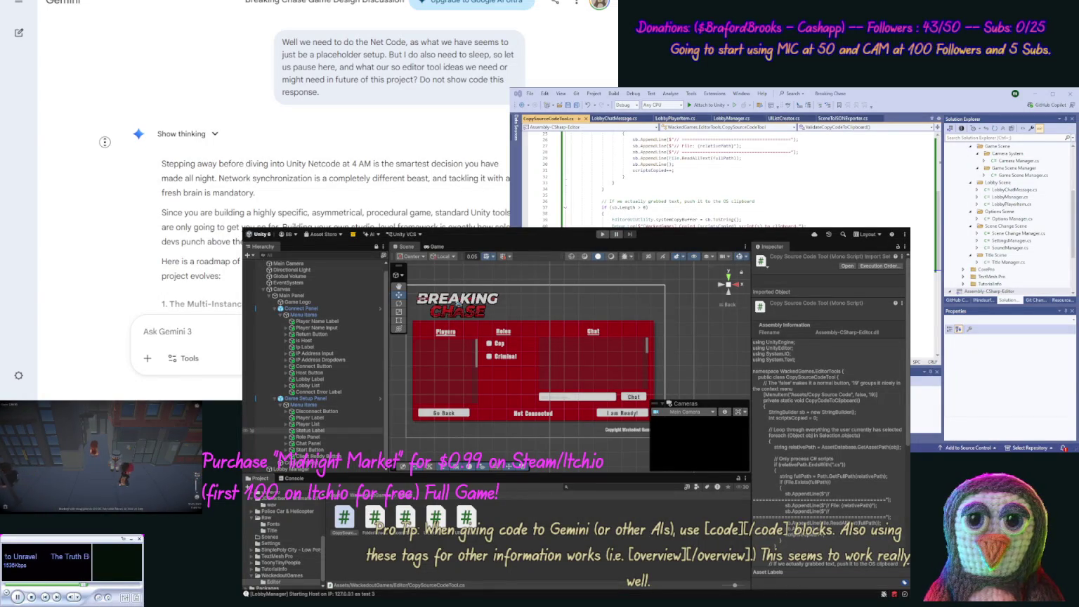
# Step: Scroll Gemini's editor-tool roadmap down to the Camera Swapper and Quick-Wipe Data Tool items
pyautogui.scroll(-3, 123, 165)
pyautogui.scroll(-10, 127, 170)
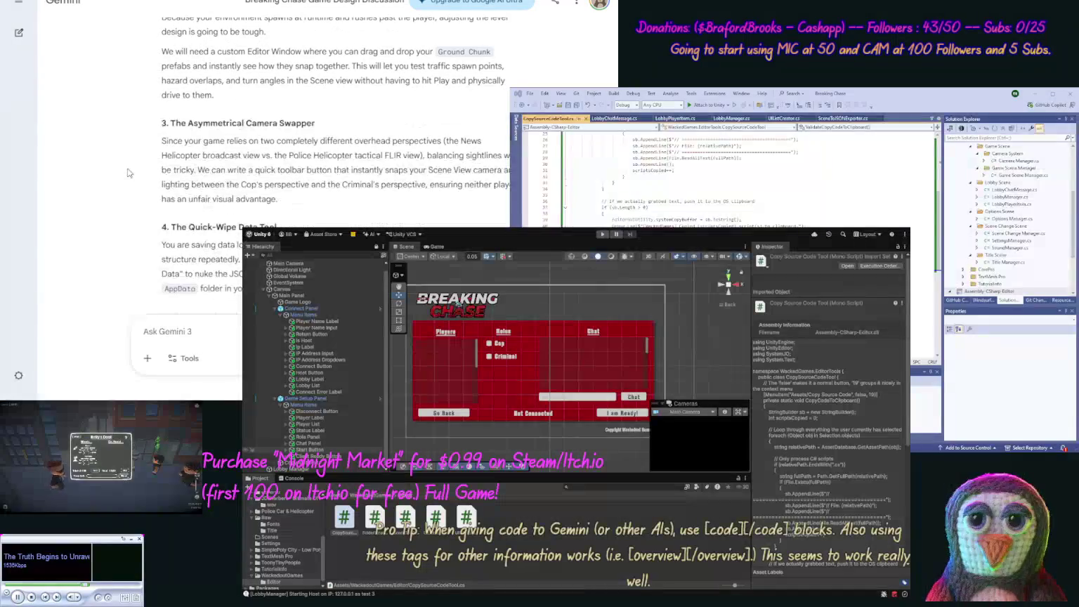
pyautogui.scroll(10, 127, 168)
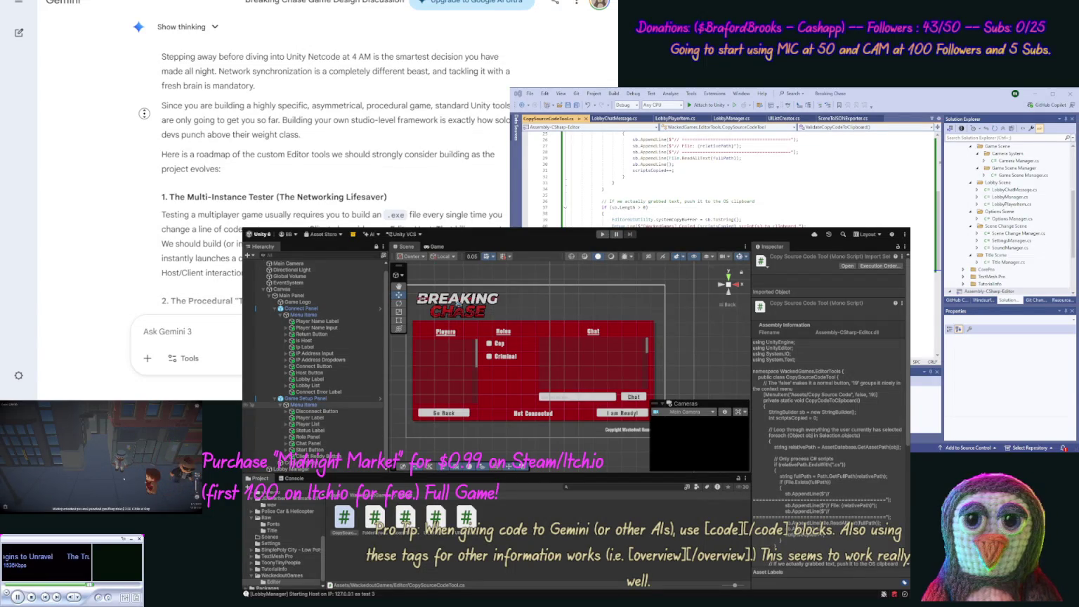
pyautogui.scroll(-1, 145, 134)
pyautogui.scroll(-2, 145, 135)
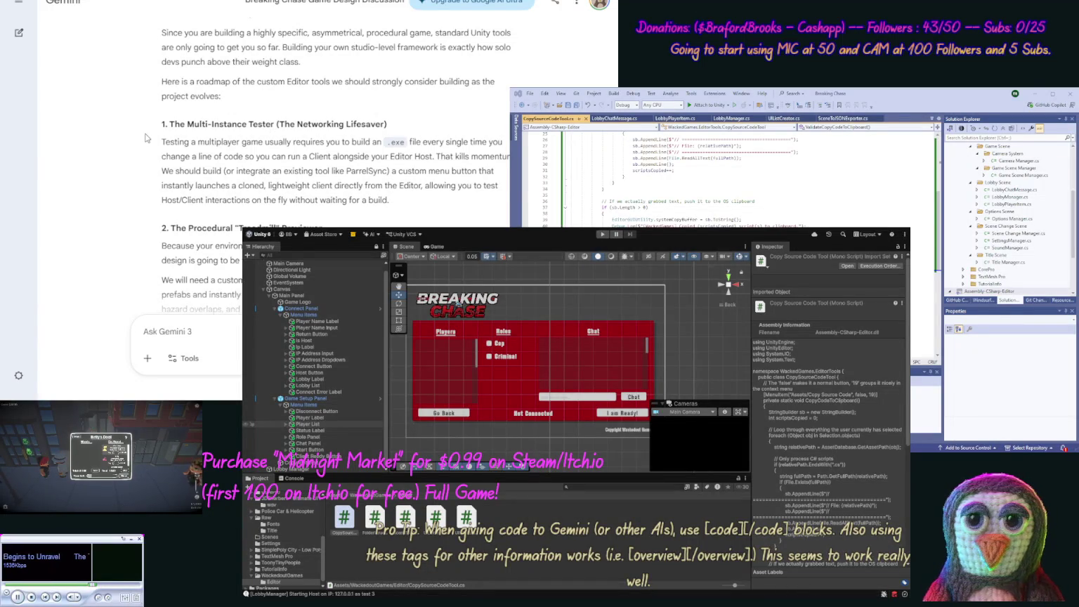
pyautogui.scroll(1, 144, 137)
pyautogui.scroll(-3, 145, 138)
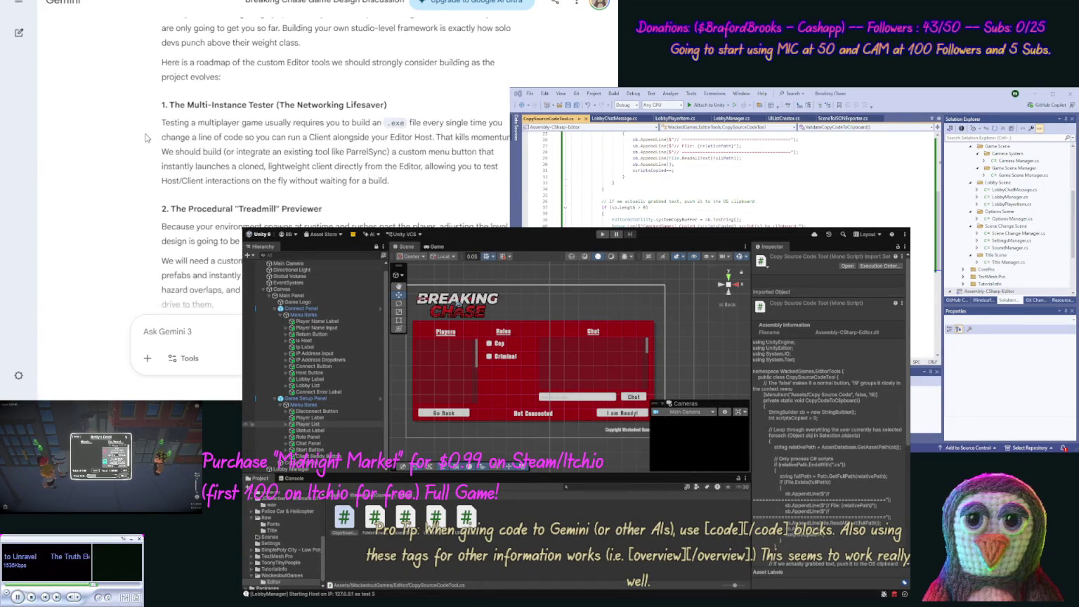
pyautogui.scroll(-2, 146, 138)
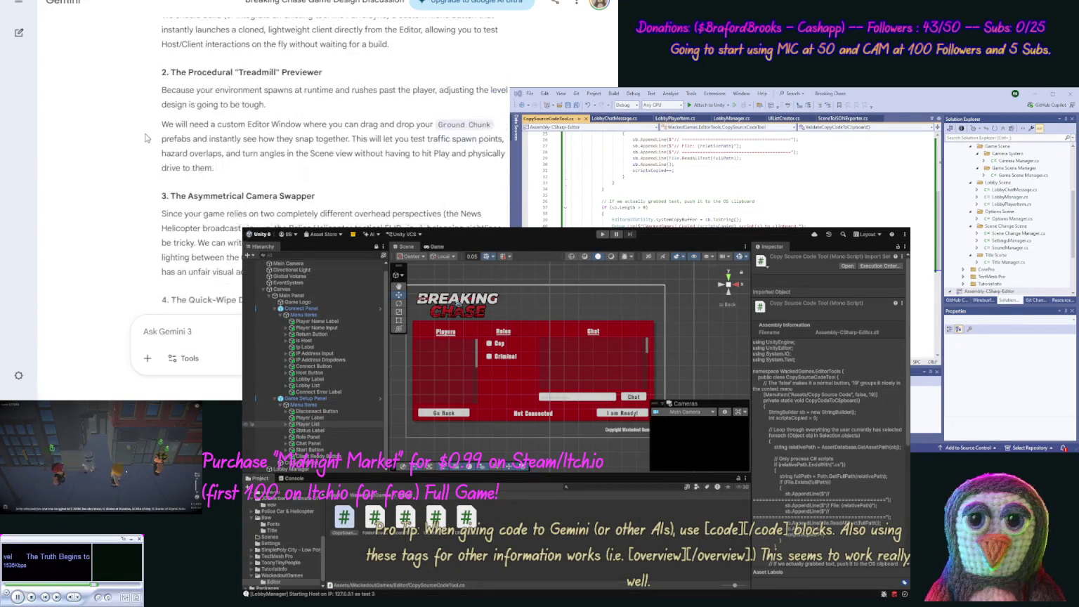
pyautogui.scroll(1, 144, 135)
pyautogui.scroll(1, 142, 103)
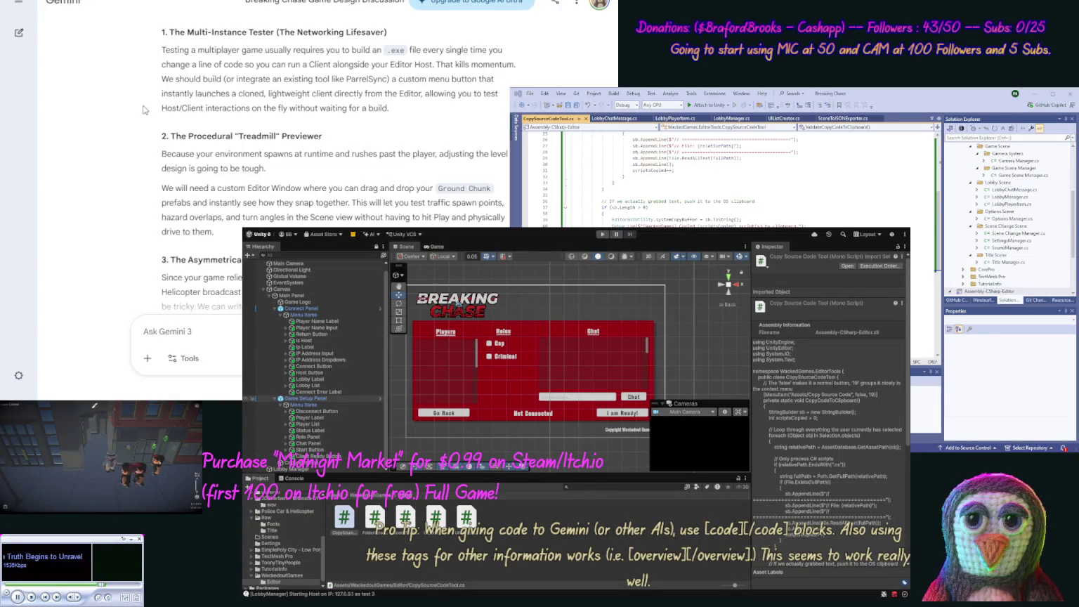
pyautogui.scroll(-1, 145, 112)
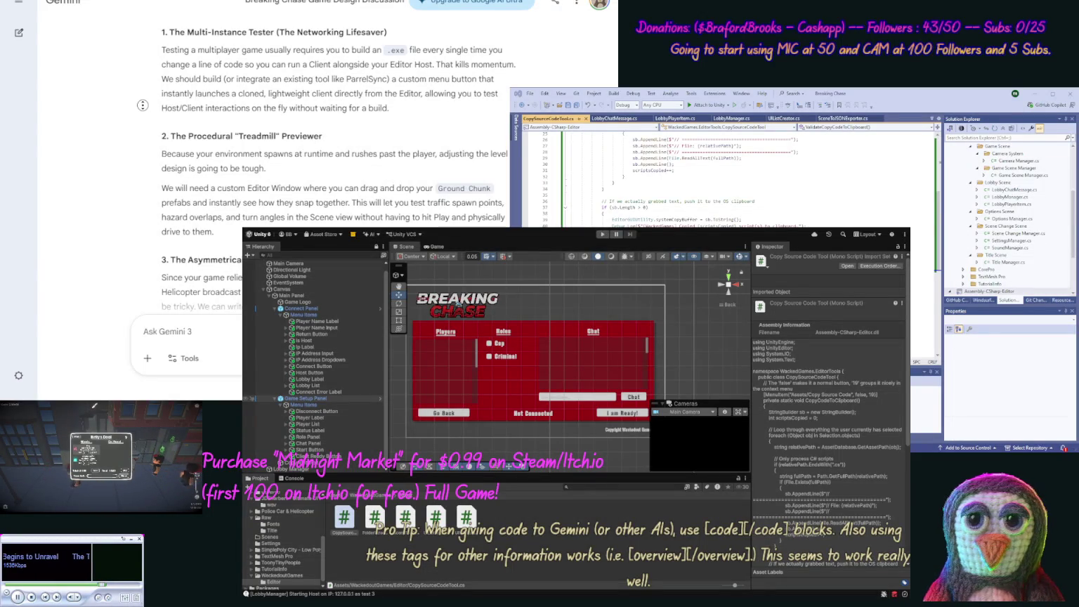
pyautogui.scroll(-2, 147, 116)
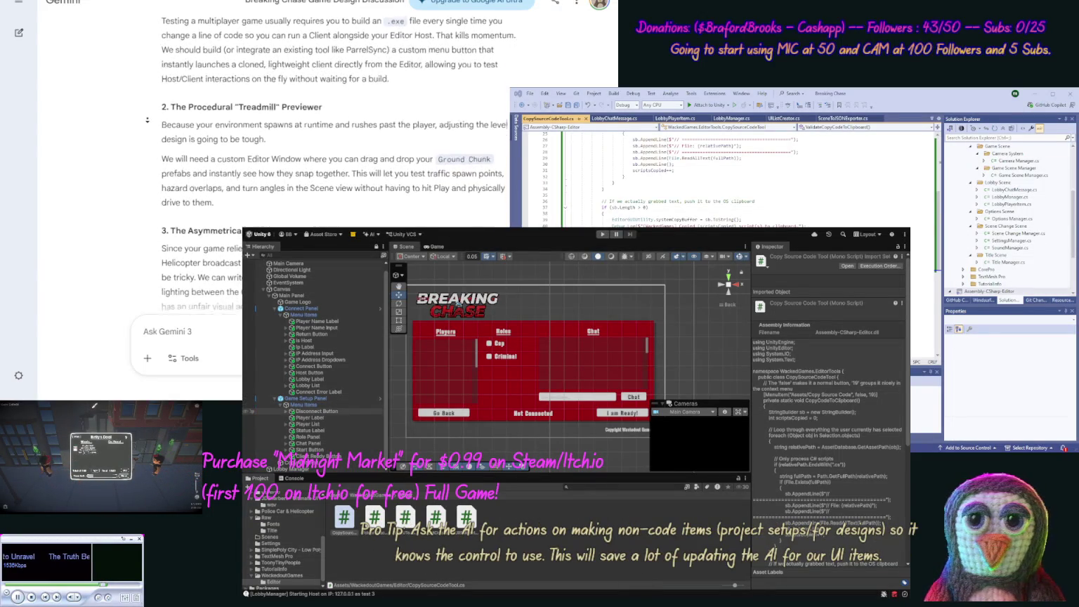
pyautogui.scroll(-4, 148, 119)
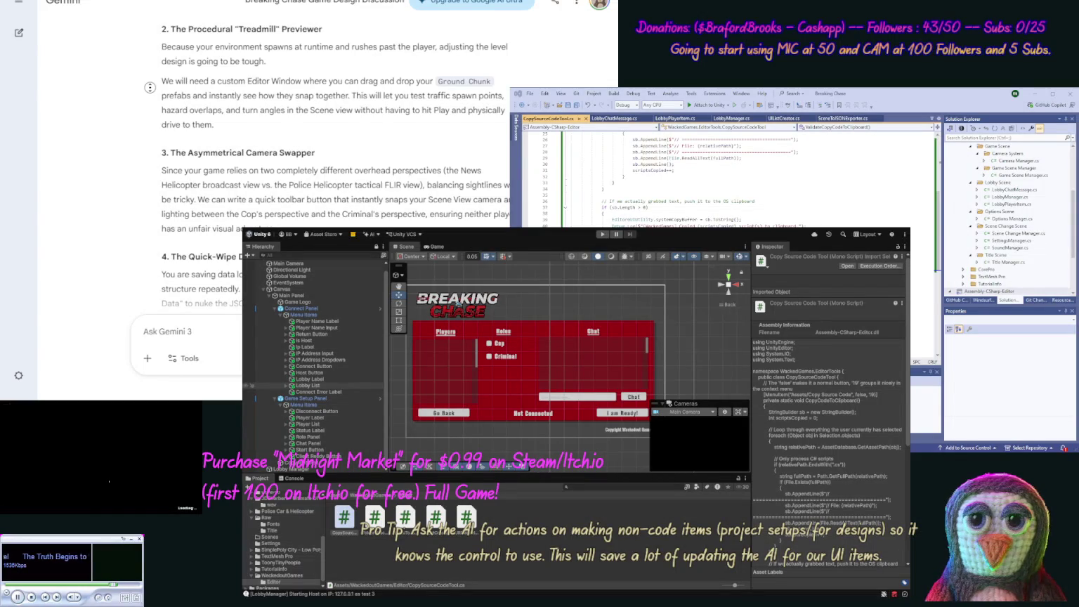
pyautogui.scroll(-2, 323, 176)
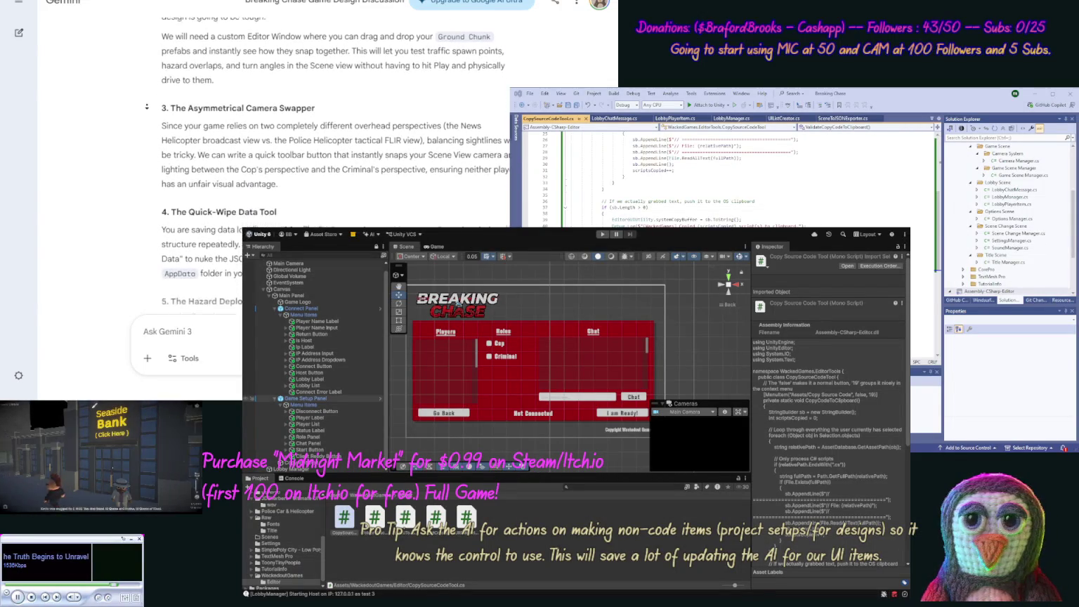
# Step: Read the remaining editor-tool suggestions, including the Quick-Wipe Data Tool, then minimize the Gemini browser
pyautogui.scroll(-2, 147, 107)
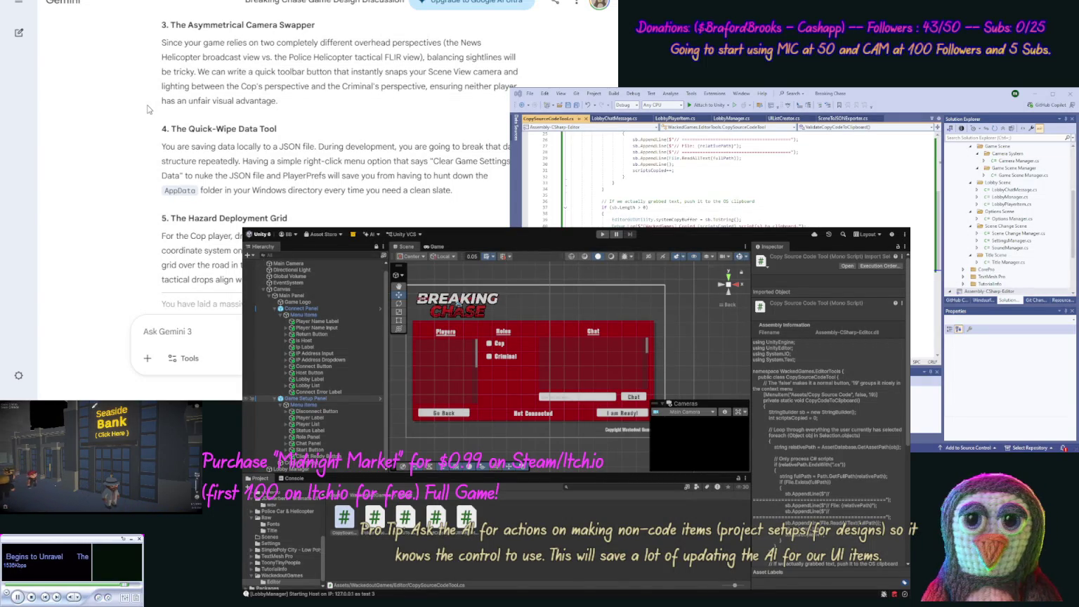
pyautogui.scroll(-2, 151, 134)
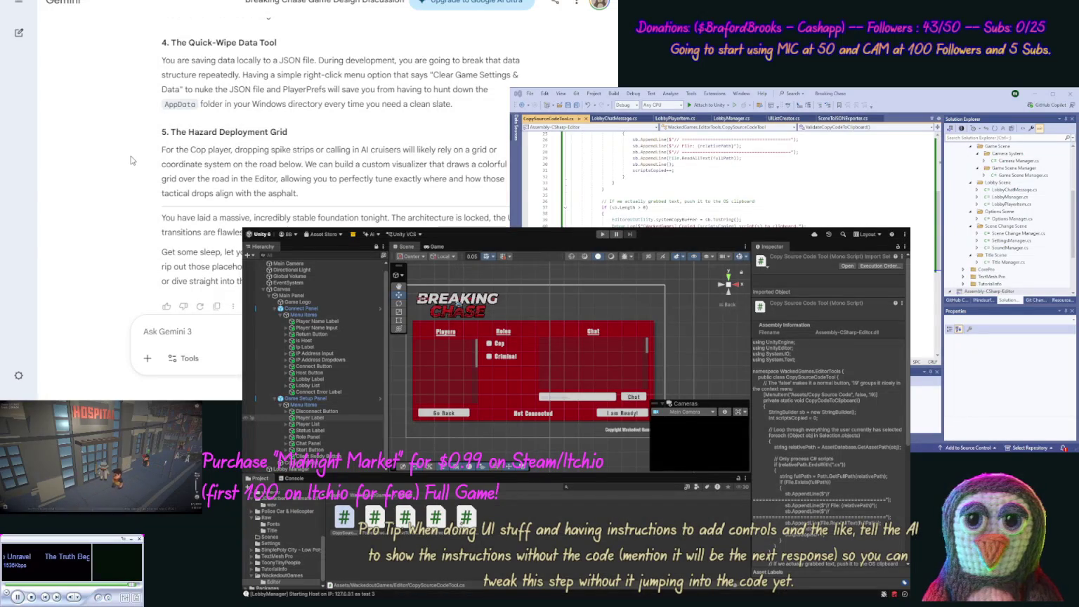
pyautogui.moveTo(277, 43); pyautogui.dragTo(172, 36)
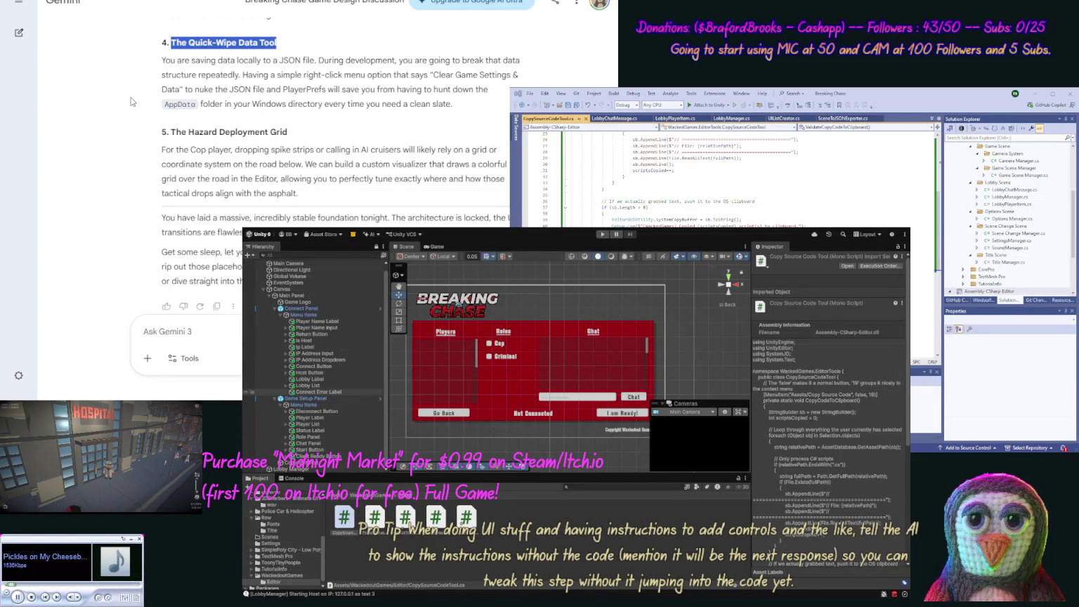
pyautogui.click(147, 149)
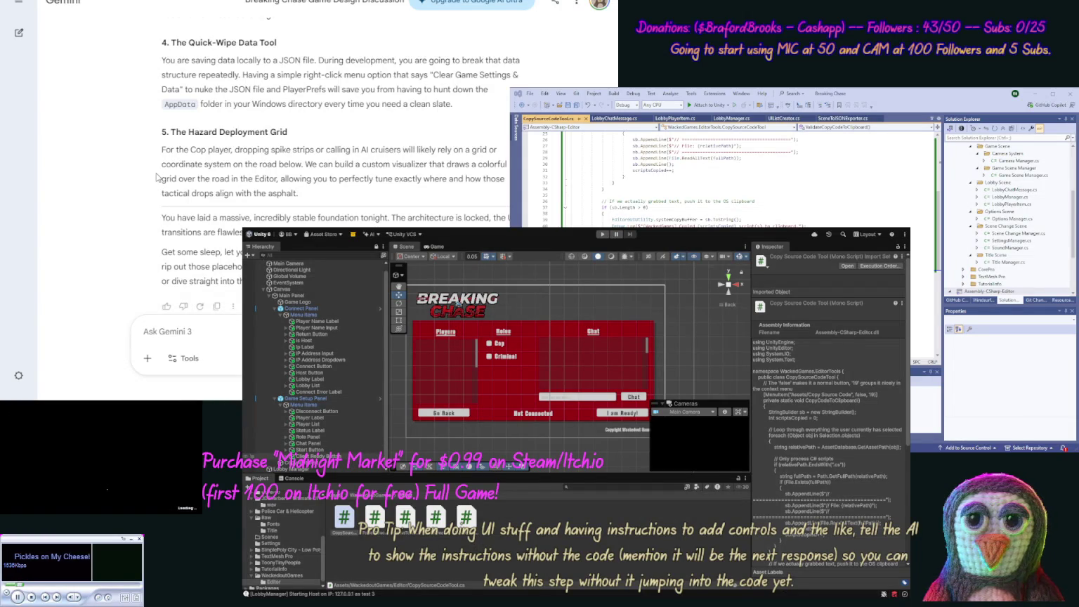
pyautogui.scroll(-1, 156, 204)
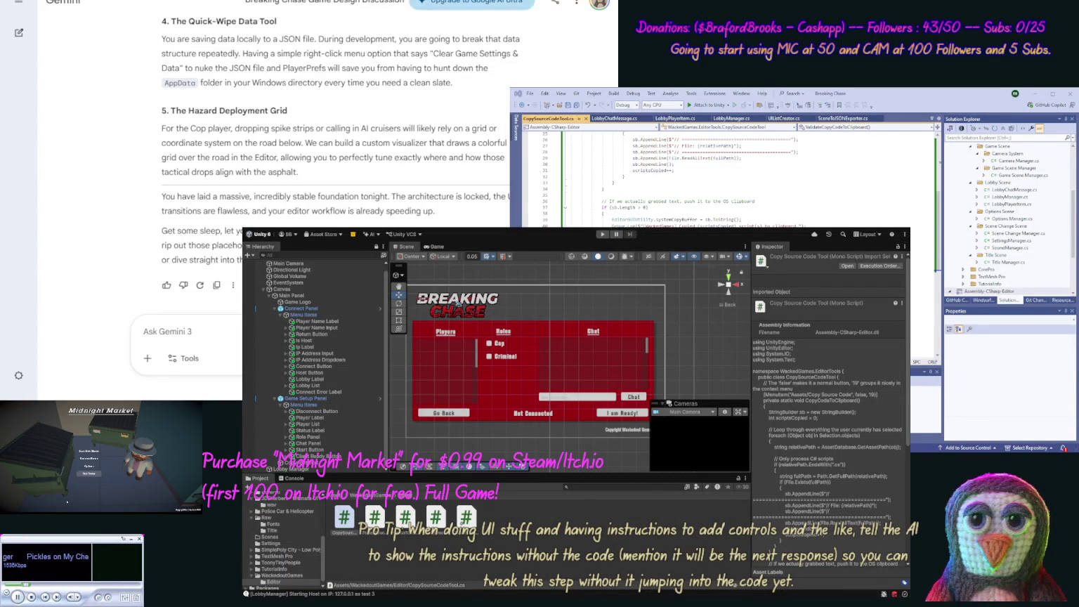
pyautogui.press('super+Down')
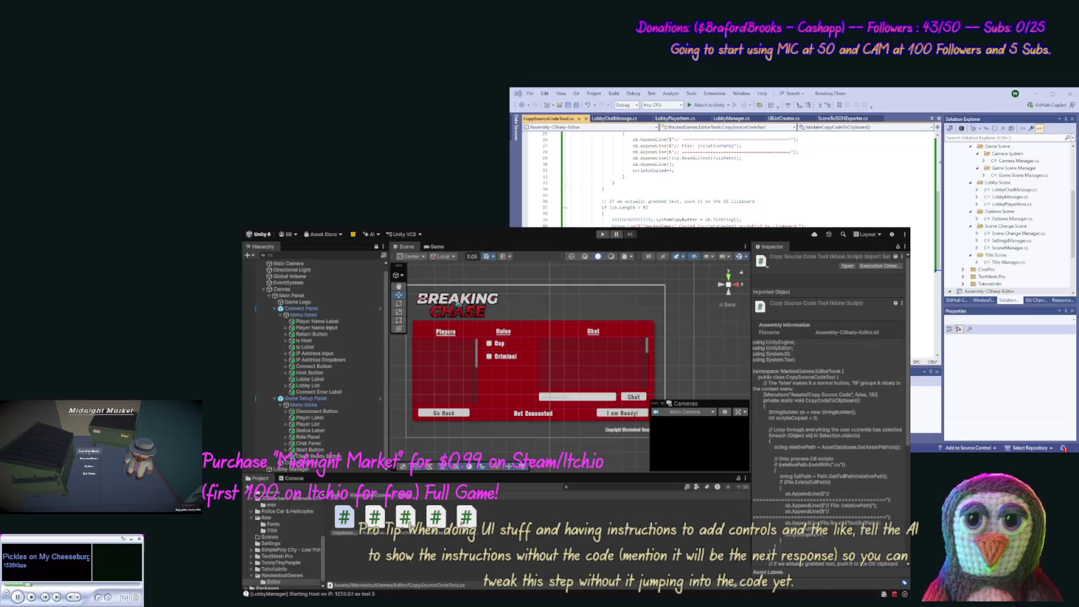
# Step: Minimize Visual Studio and open the Title Scene from its Project panel folder
pyautogui.click(1030, 94)
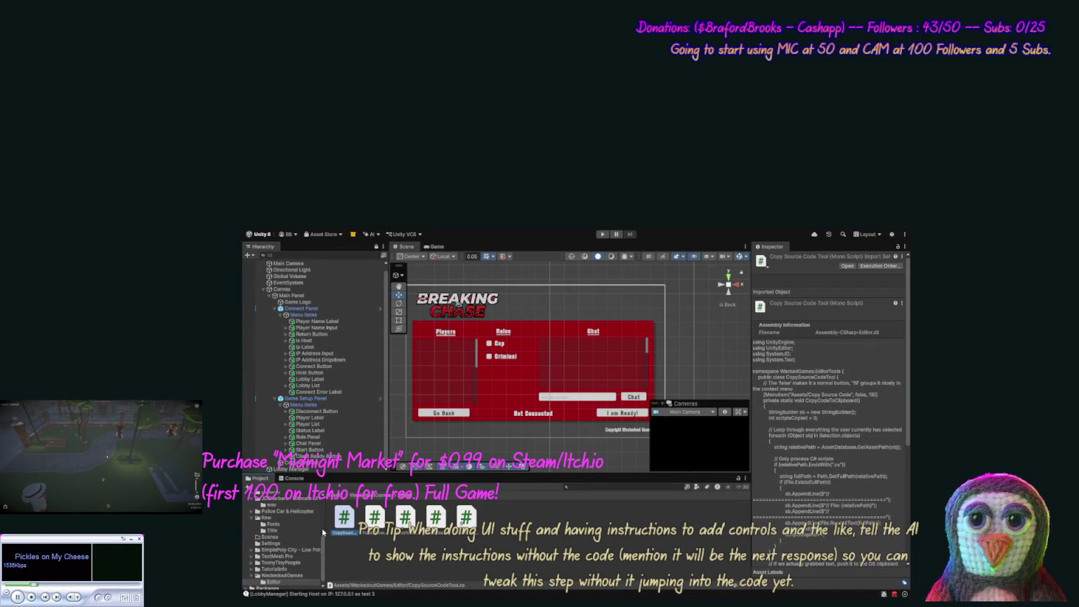
pyautogui.scroll(5, 321, 519)
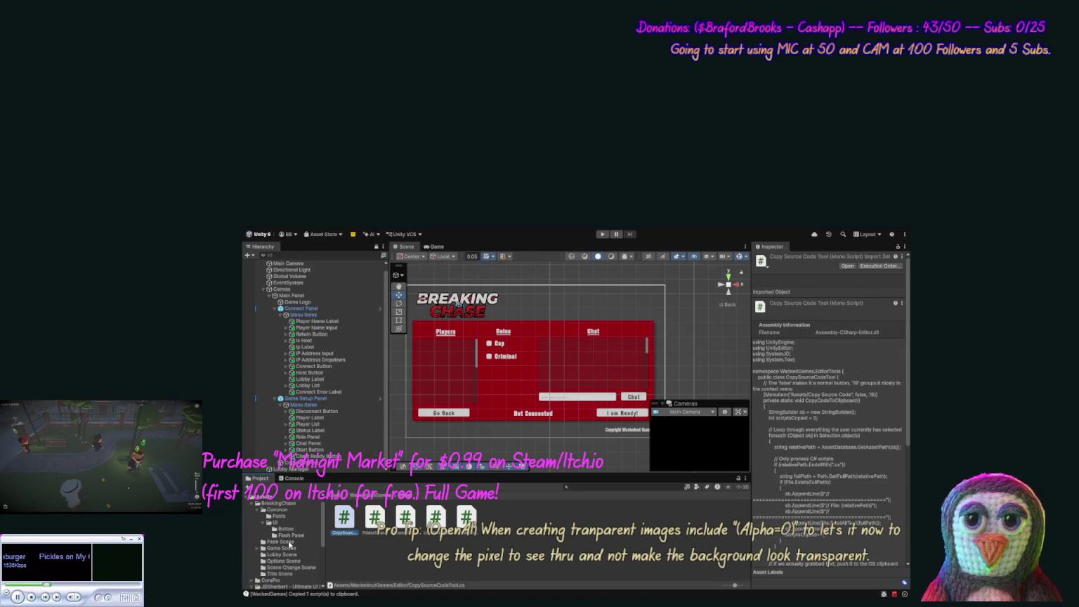
pyautogui.click(281, 573)
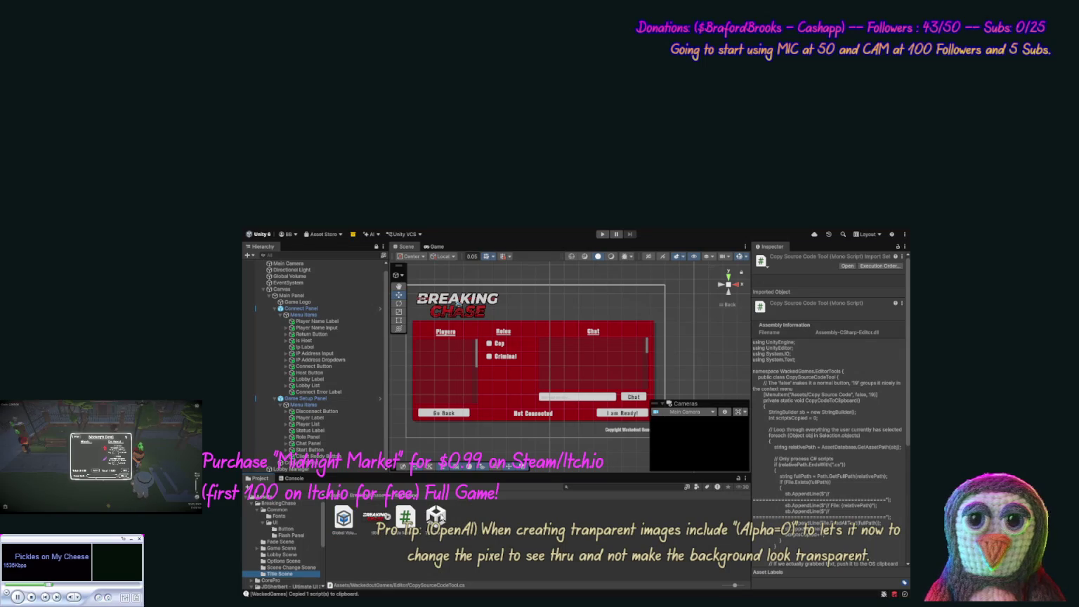
pyautogui.click(436, 517)
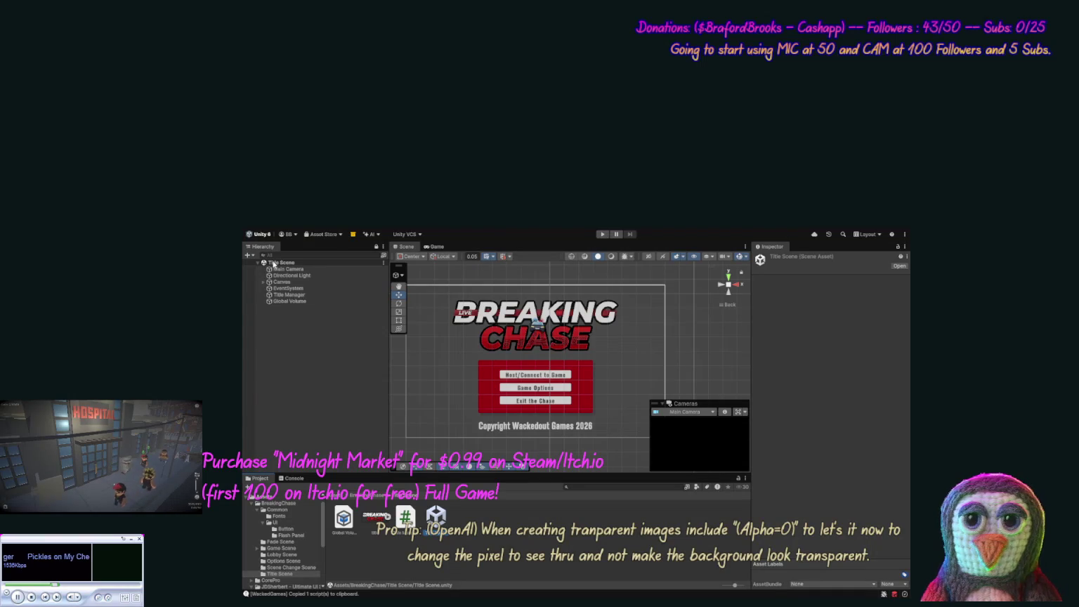
# Step: Enter play mode from the Title Scene to show the Breaking Chase title menu
pyautogui.click(602, 235)
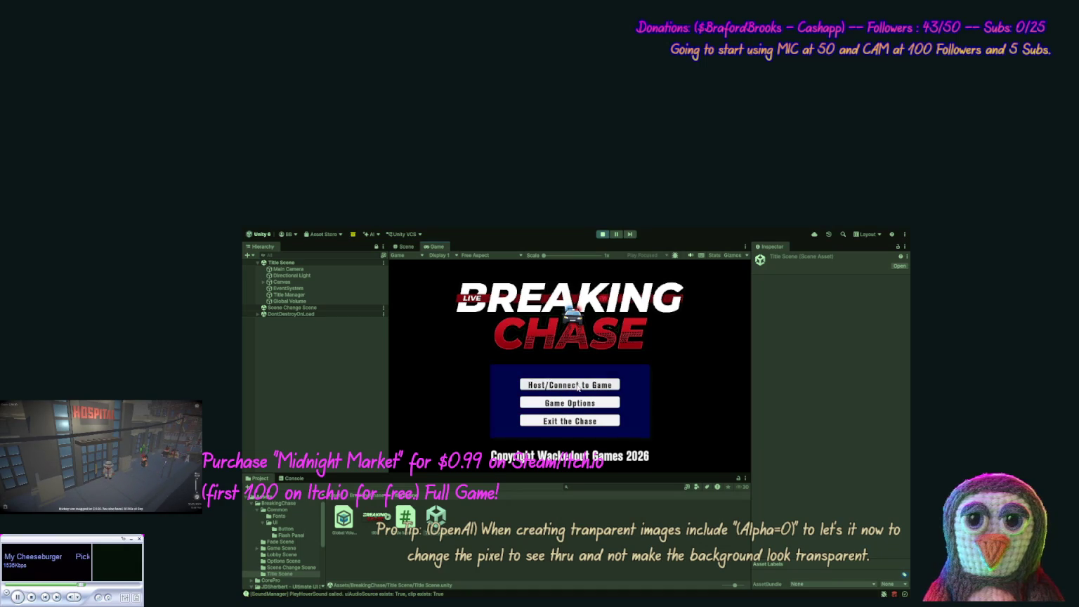
pyautogui.click(578, 387)
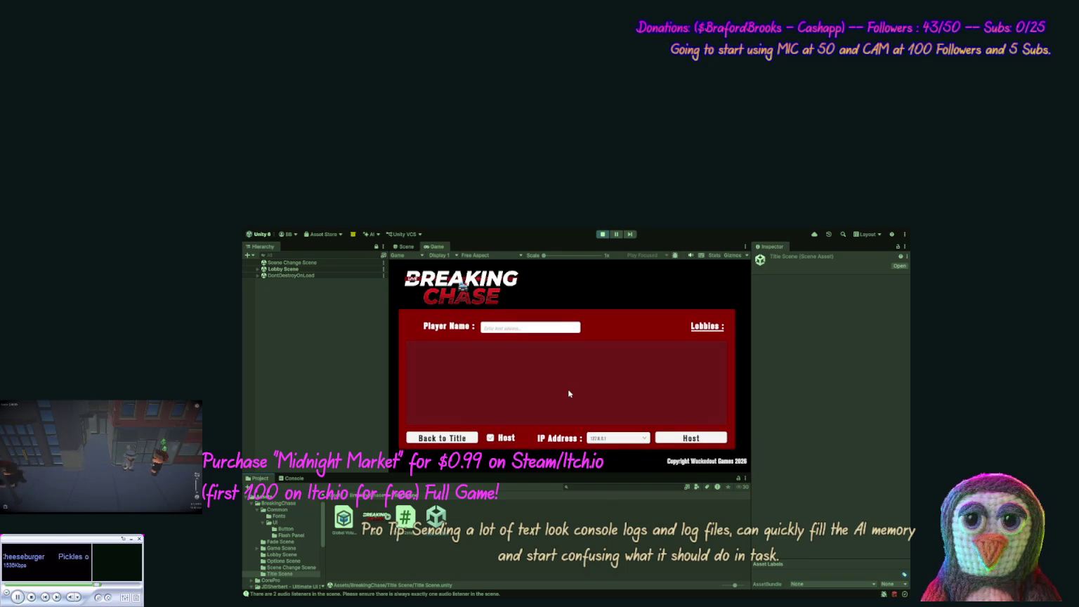
pyautogui.click(503, 440)
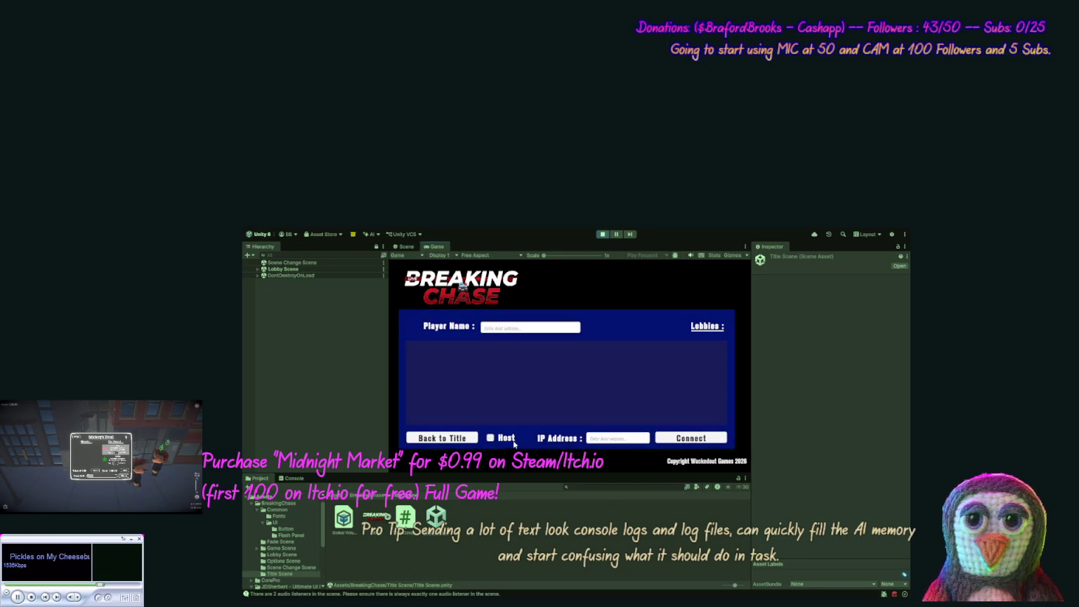
pyautogui.click(676, 439)
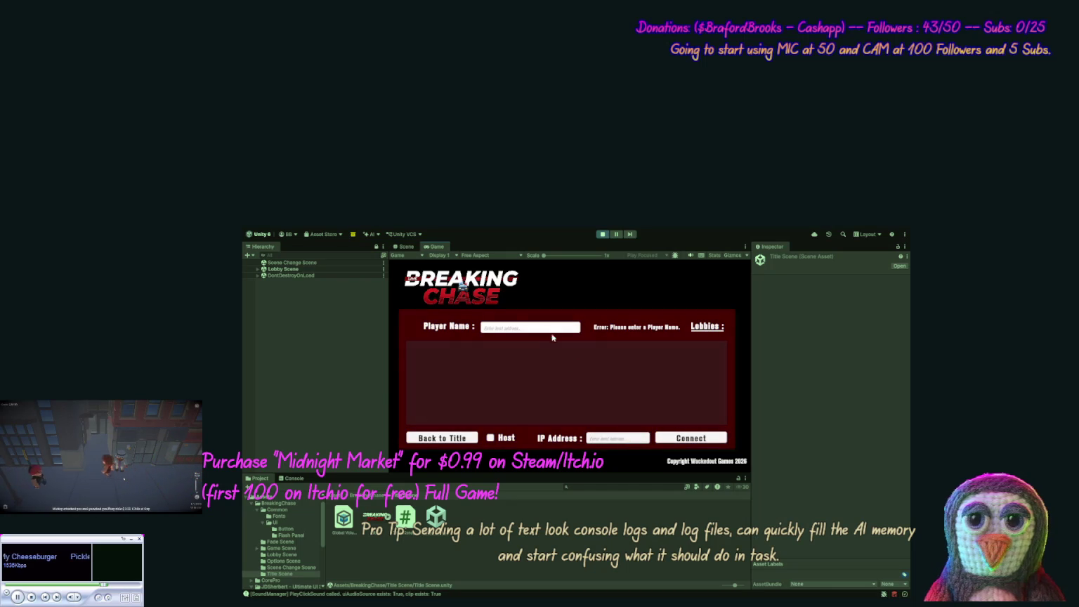
pyautogui.click(541, 330)
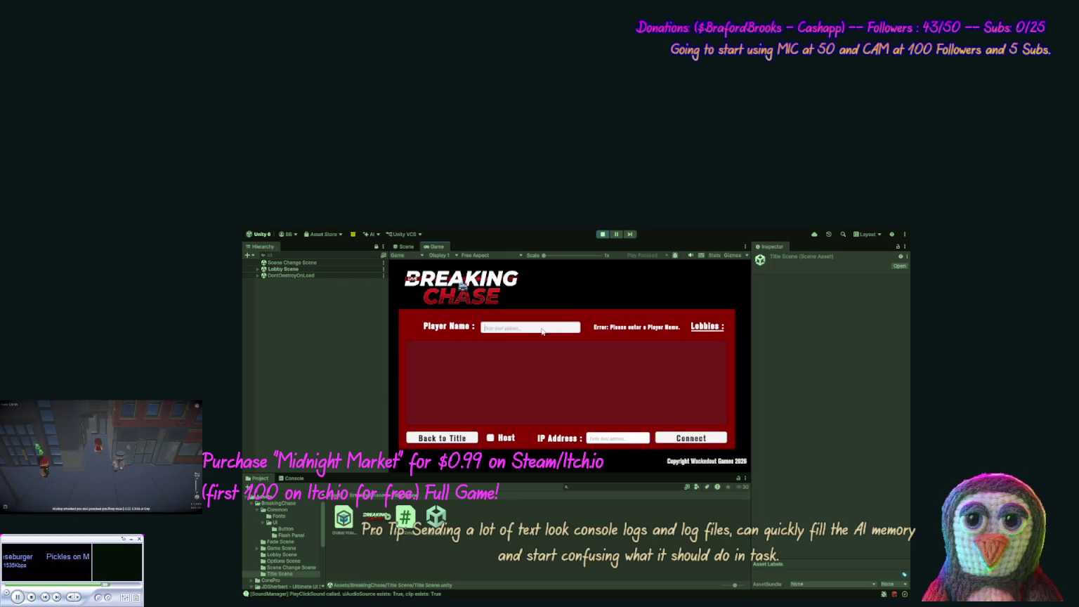
pyautogui.write('b')
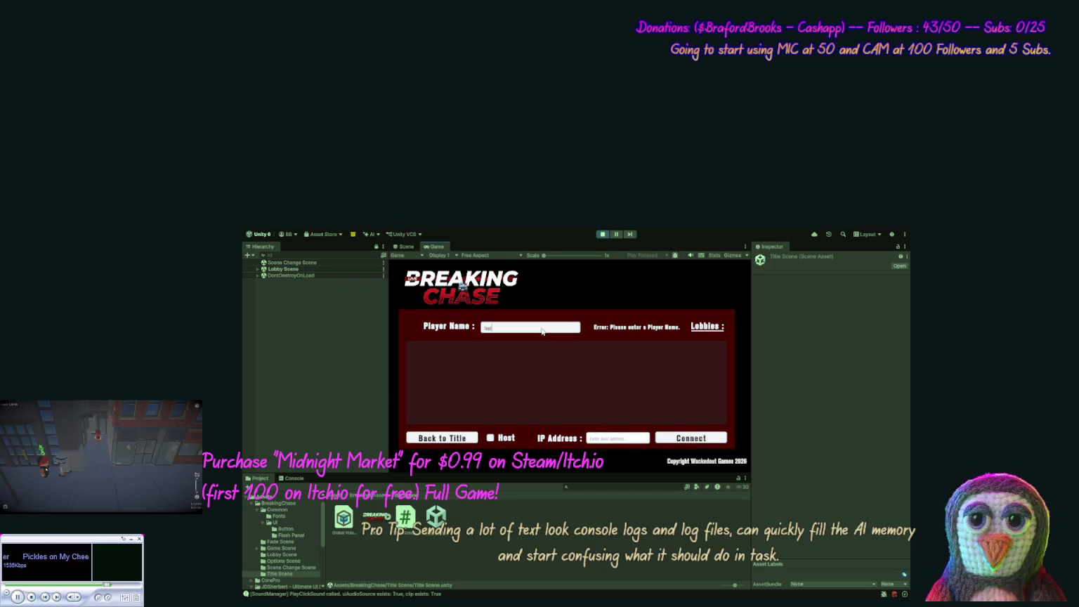
pyautogui.write('t')
pyautogui.click(692, 439)
pyautogui.click(626, 437)
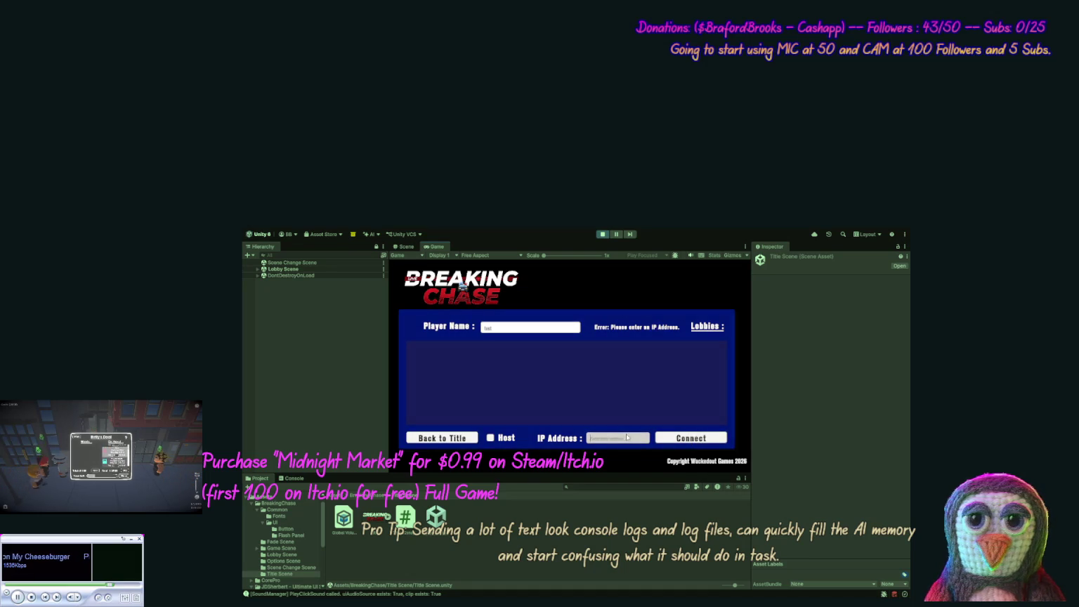
pyautogui.write('1.1.1.1')
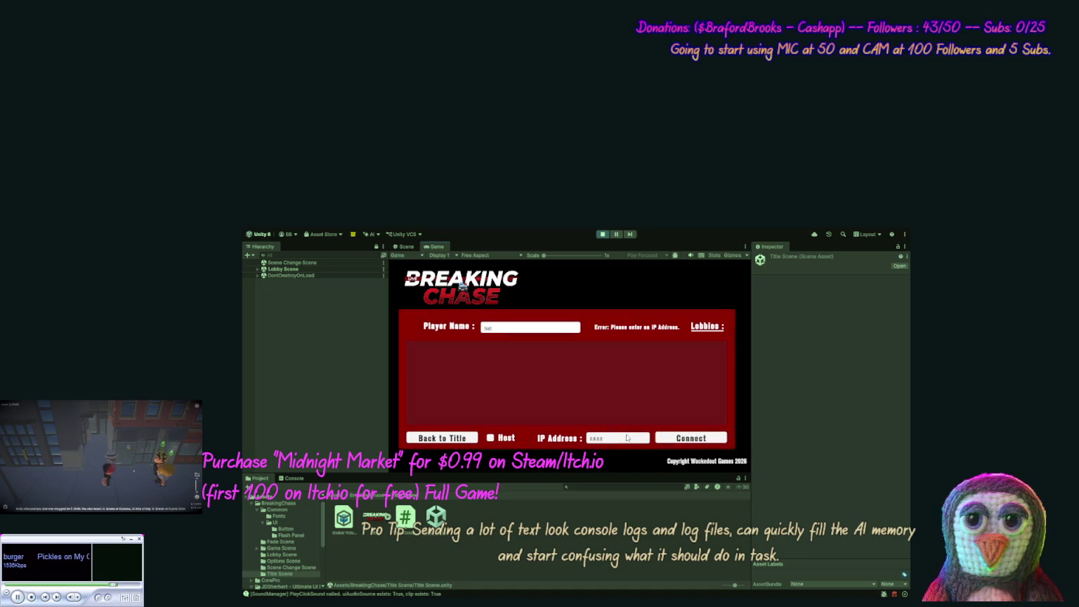
pyautogui.click(674, 439)
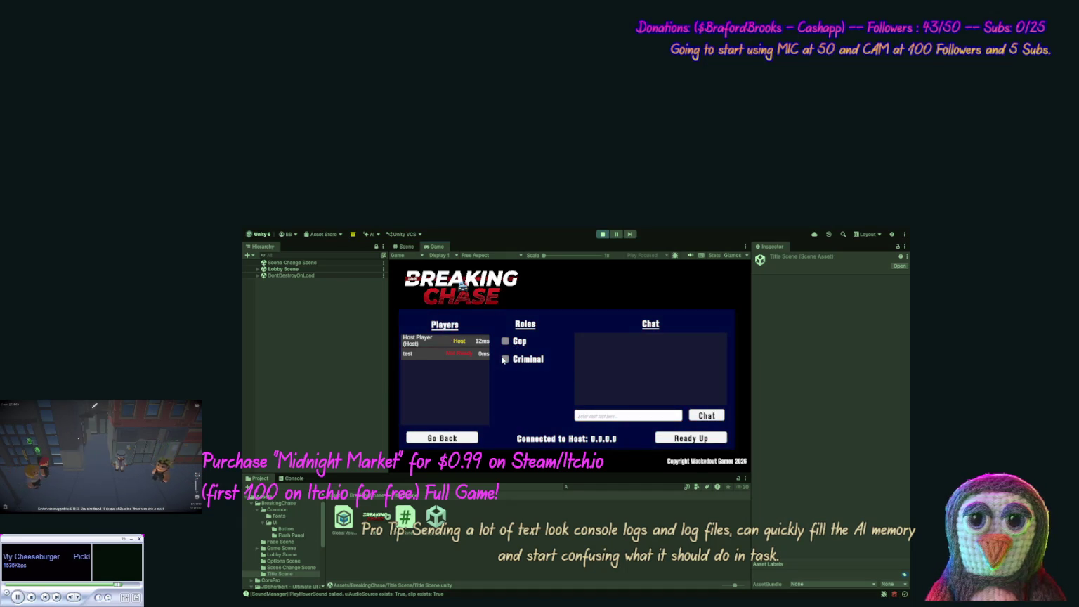
pyautogui.click(581, 416)
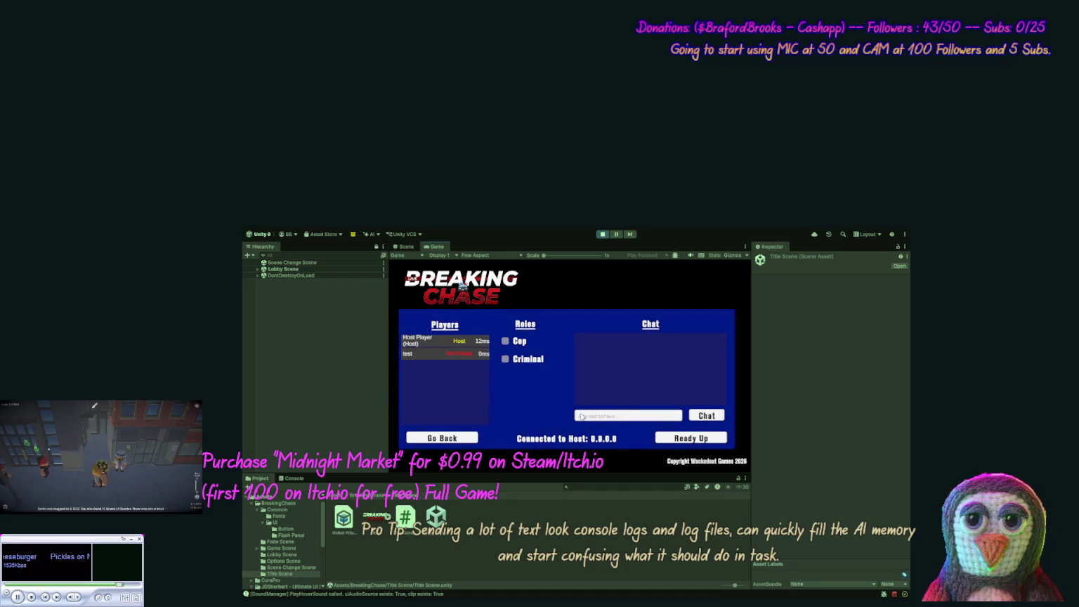
pyautogui.write('test')
pyautogui.click(717, 416)
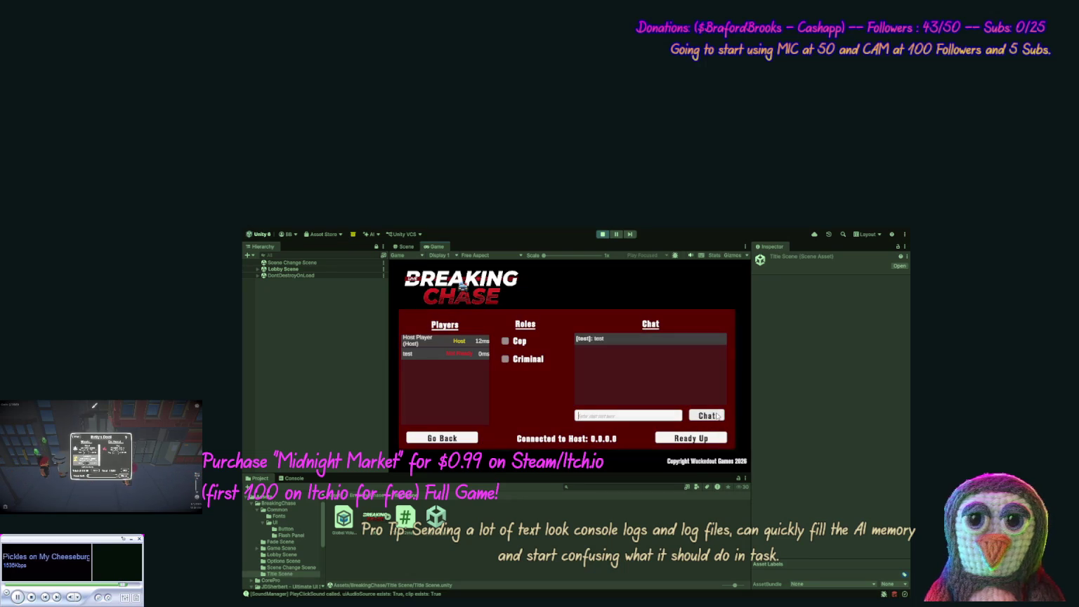
pyautogui.click(699, 440)
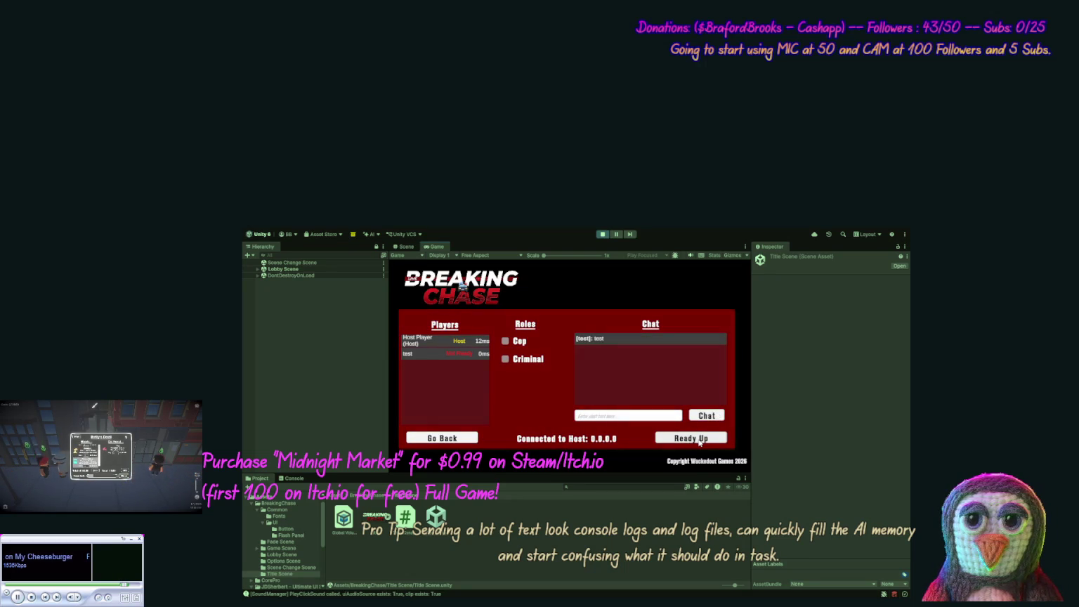
pyautogui.click(452, 439)
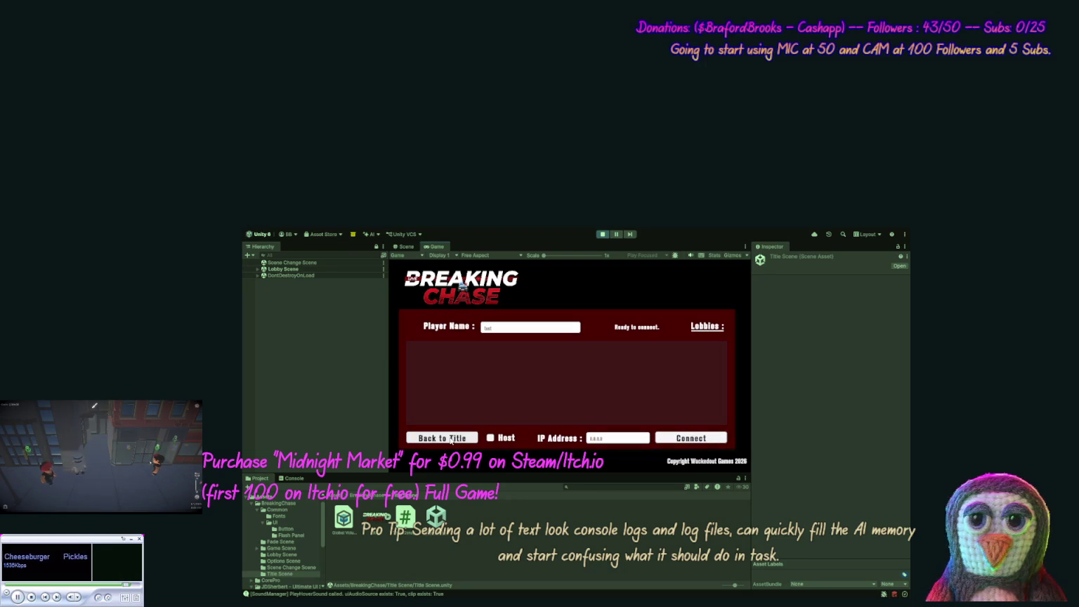
pyautogui.click(450, 439)
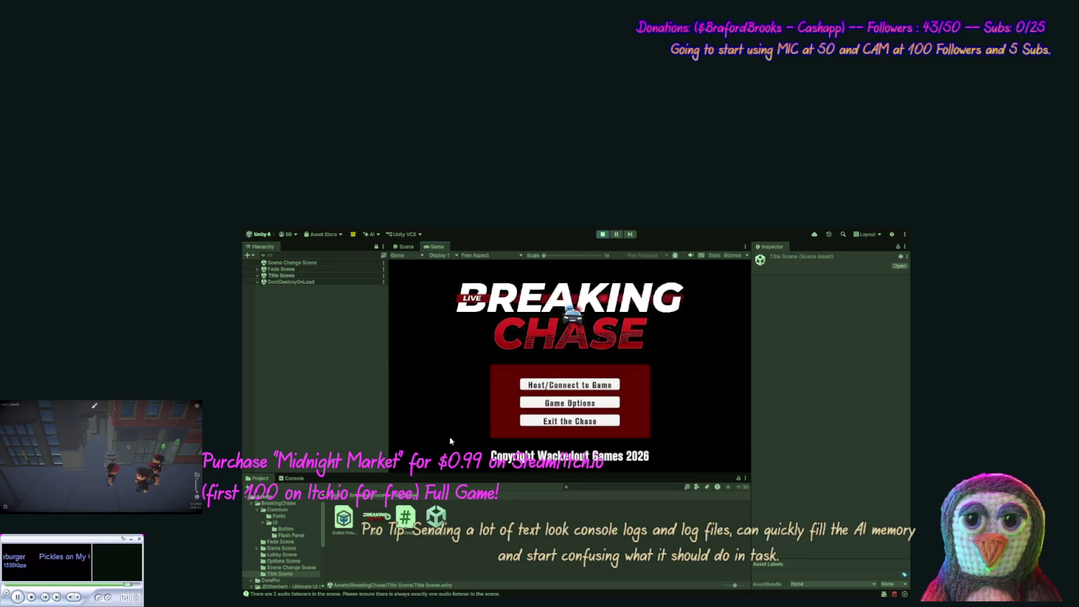
# Step: Open the host/connect screen, enter a player name and host a new lobby
pyautogui.click(567, 385)
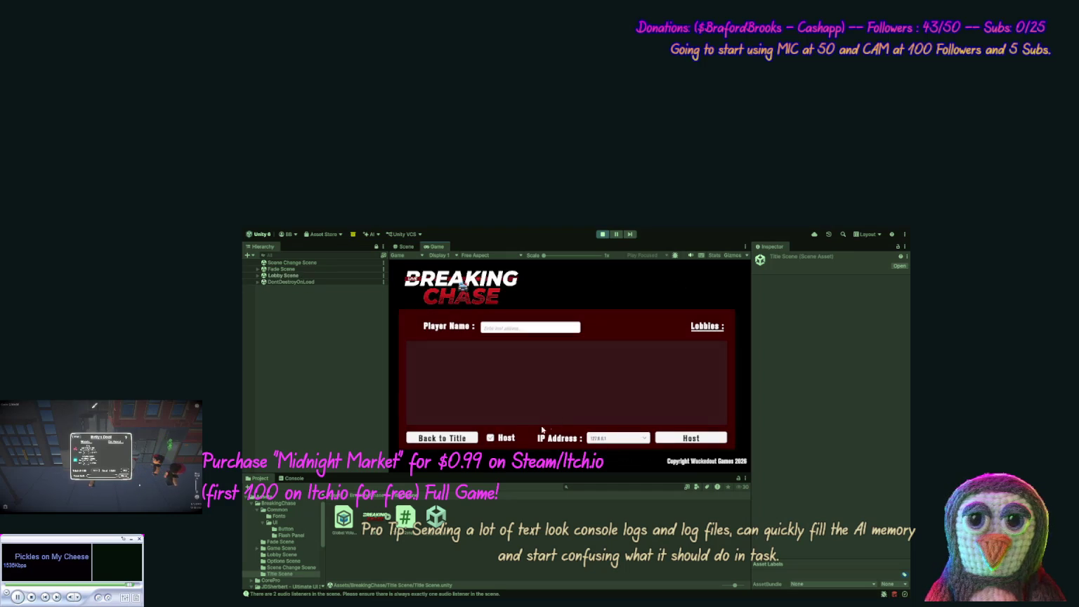
pyautogui.click(500, 438)
pyautogui.click(501, 438)
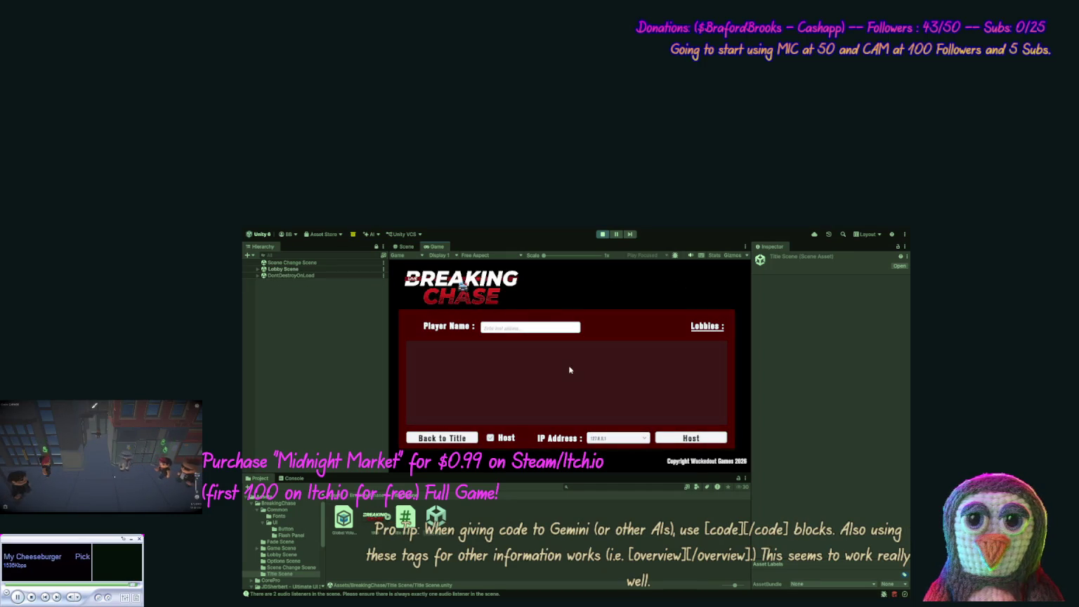
pyautogui.click(556, 329)
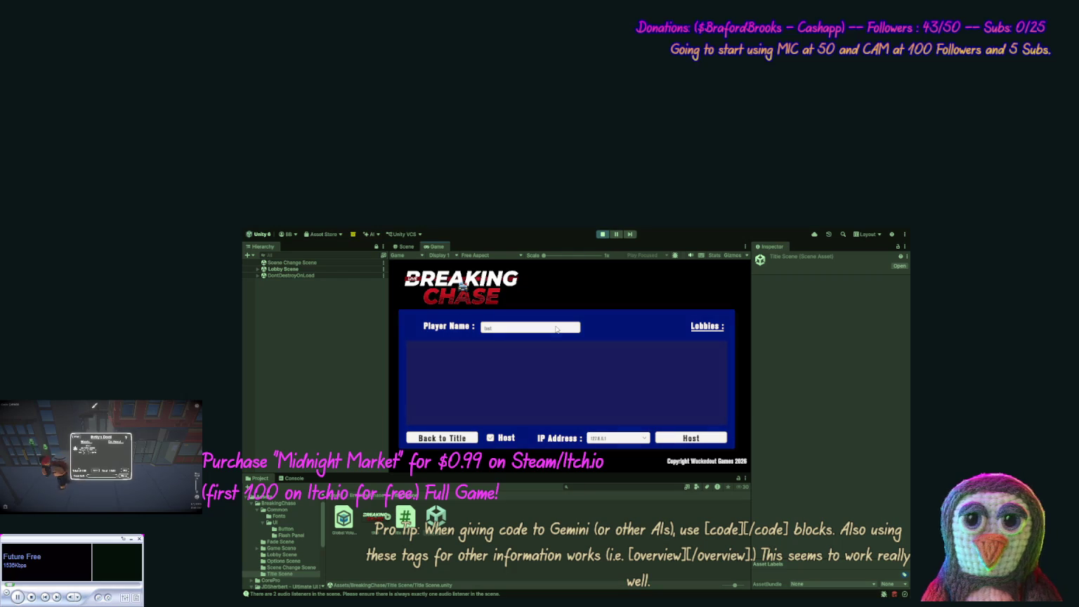
pyautogui.click(669, 441)
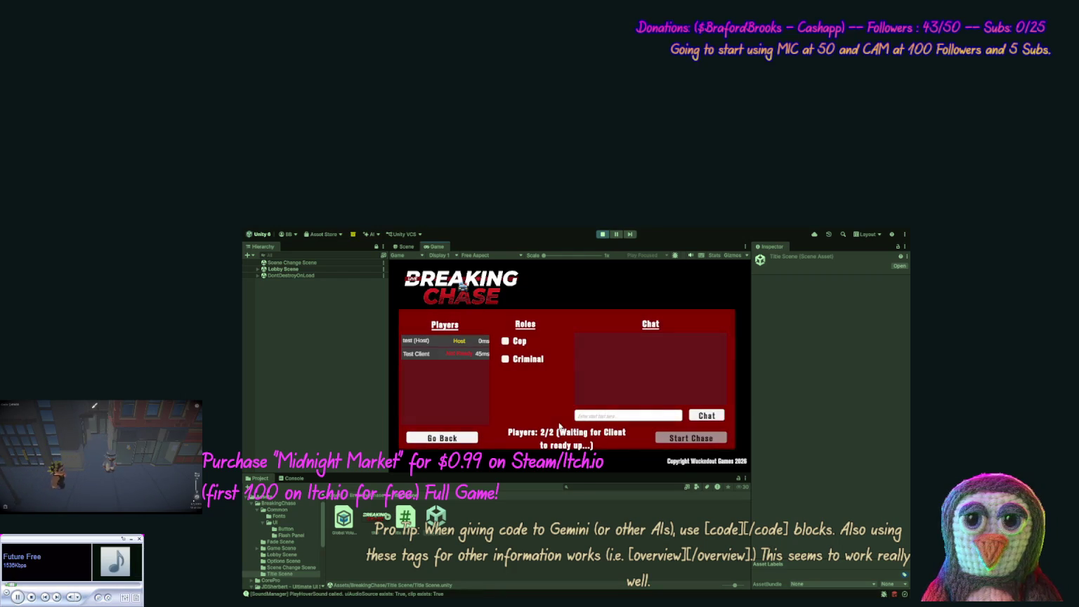
# Step: Pick the Cop role, post 'testst' in chat, then leave back to the title menu
pyautogui.click(520, 360)
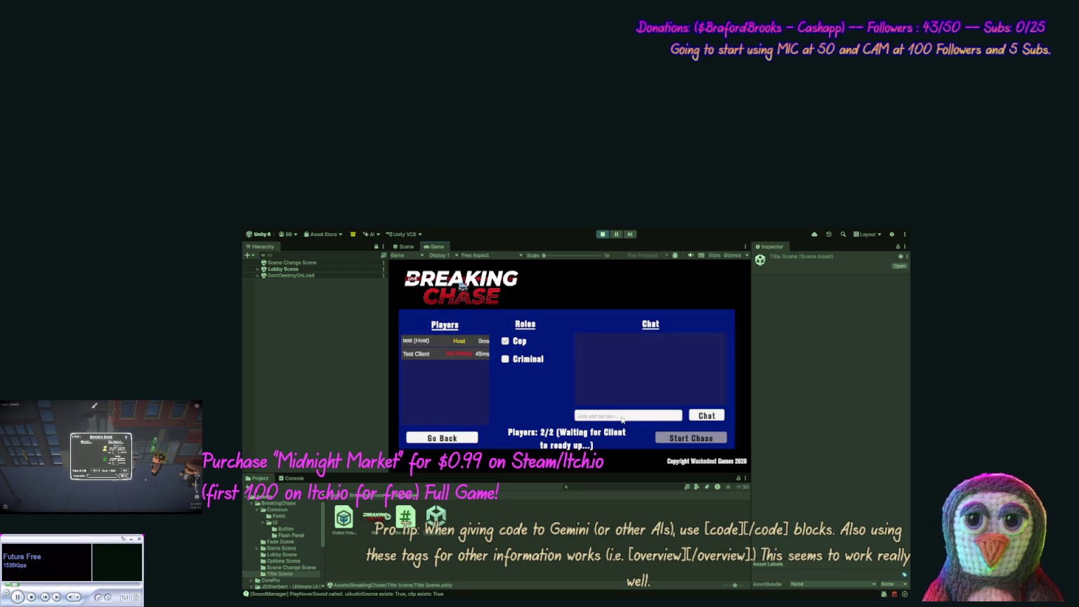
pyautogui.click(621, 416)
pyautogui.write('te')
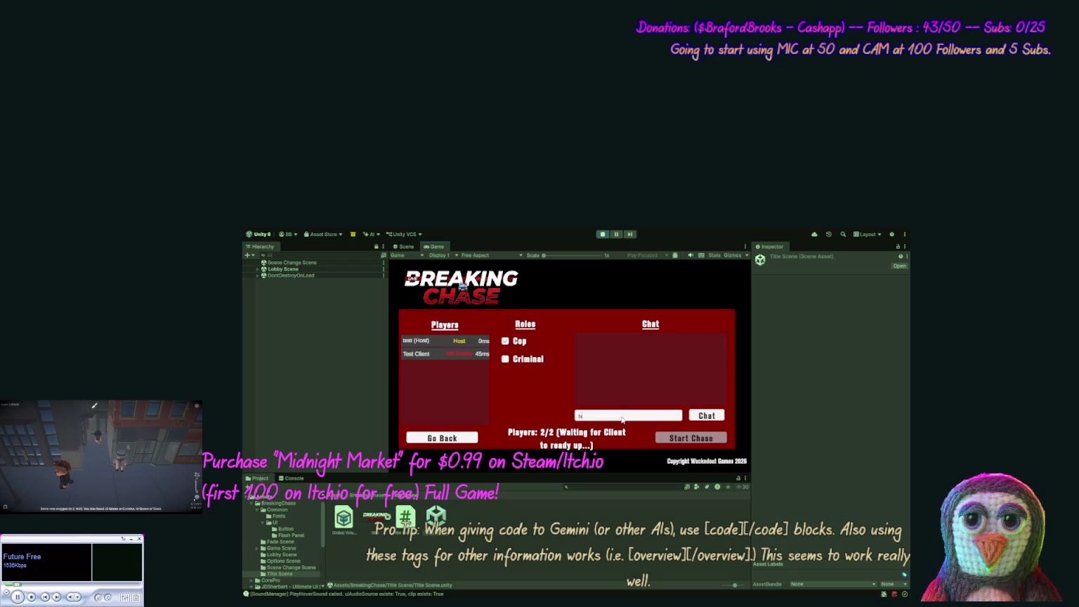
pyautogui.write('stst')
pyautogui.press('Return')
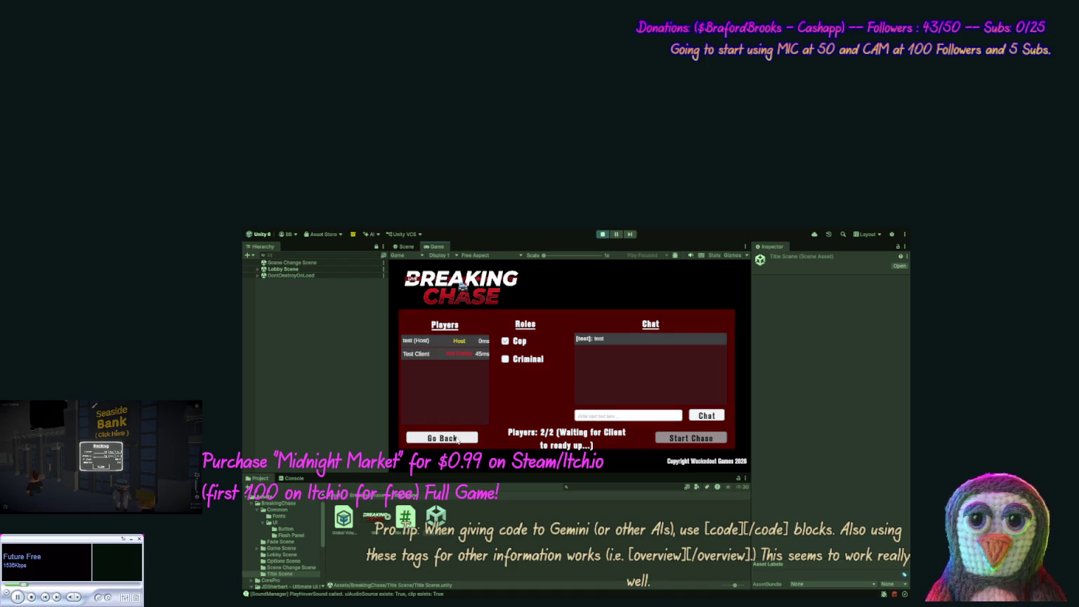
pyautogui.click(458, 438)
pyautogui.click(457, 439)
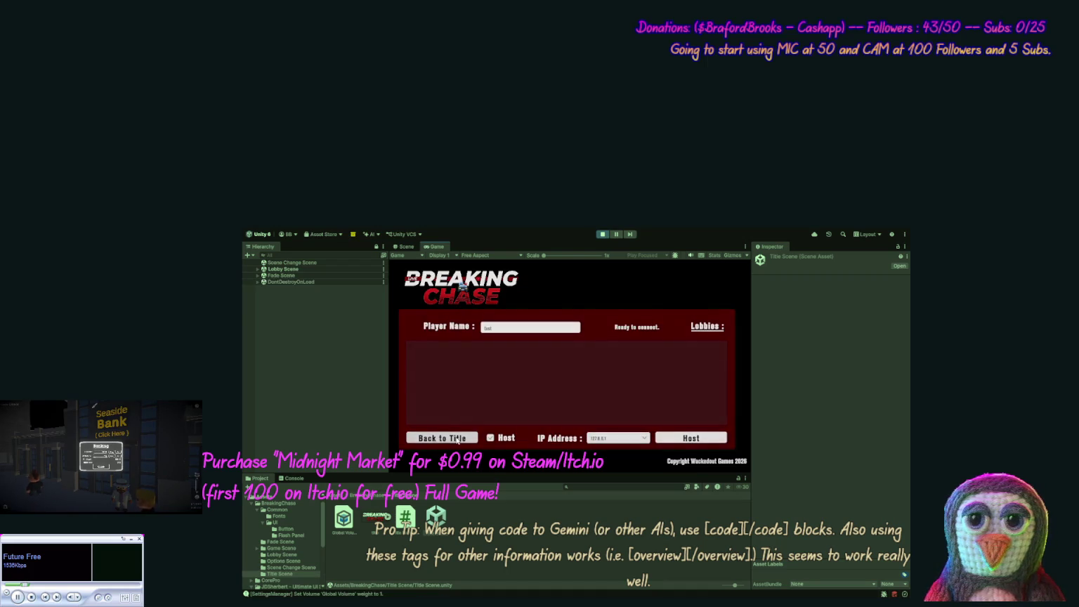
# Step: Stop the playtest and open the Lobby Scene from the Project window
pyautogui.click(604, 236)
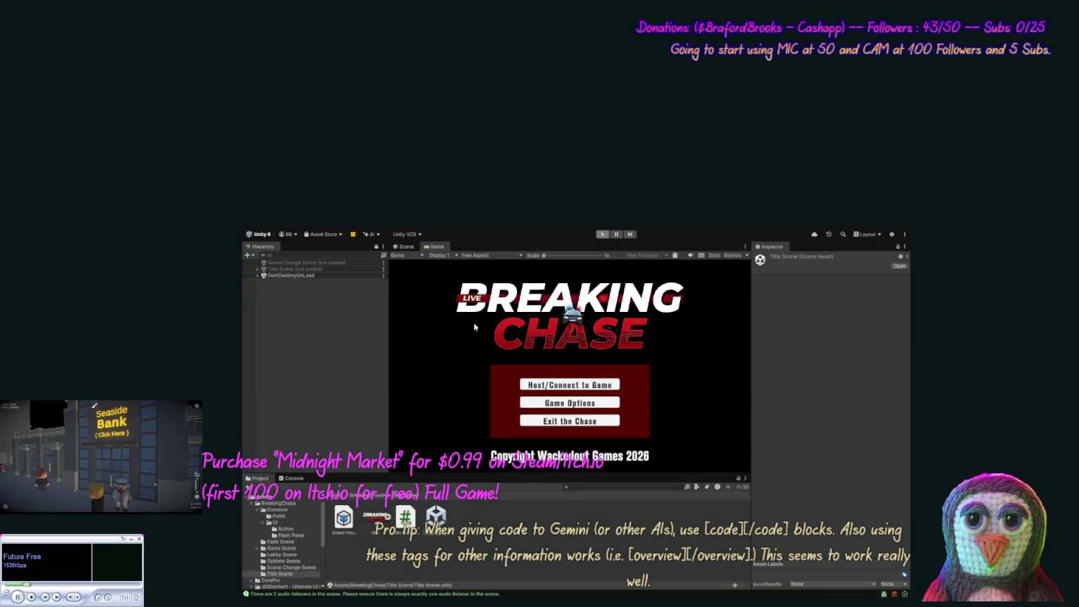
pyautogui.click(285, 554)
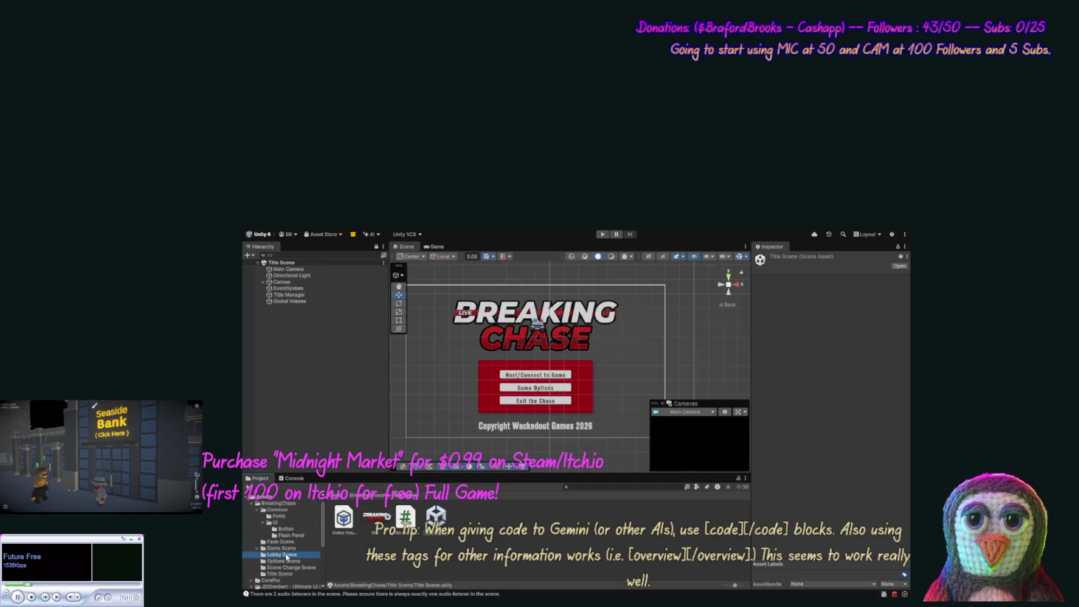
pyautogui.click(345, 518)
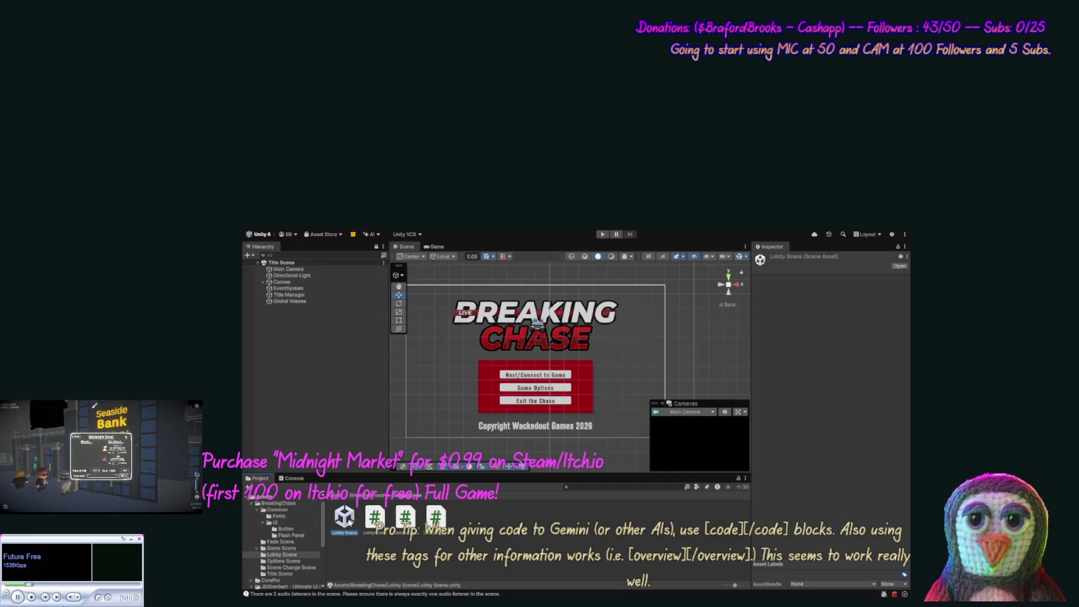
pyautogui.doubleClick(347, 520)
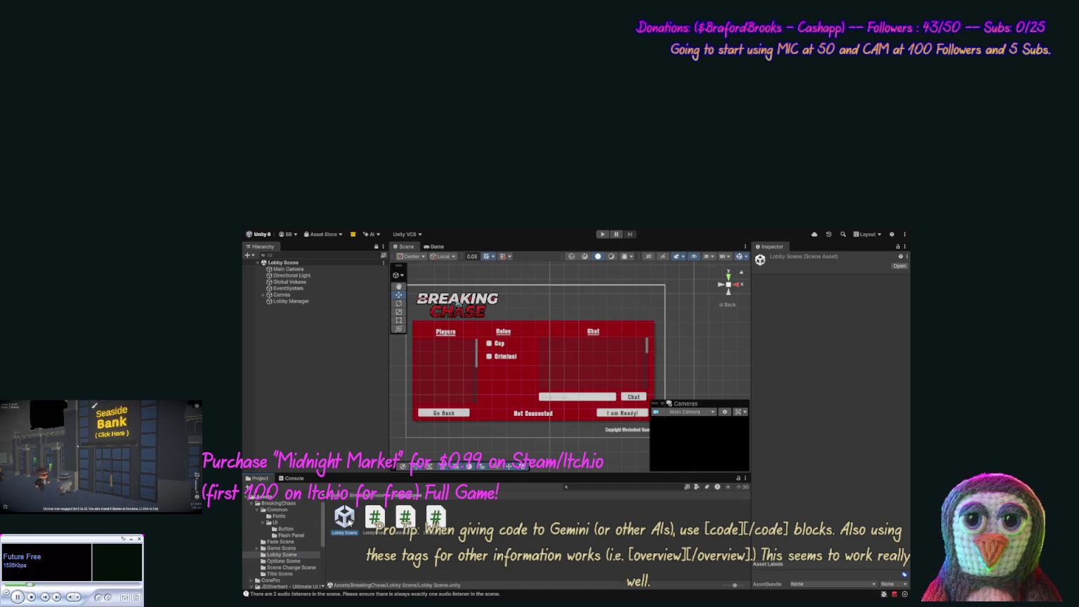
# Step: Select Status Label under Canvas > Main Panel > Game Setup Panel > Menu Items
pyautogui.click(263, 295)
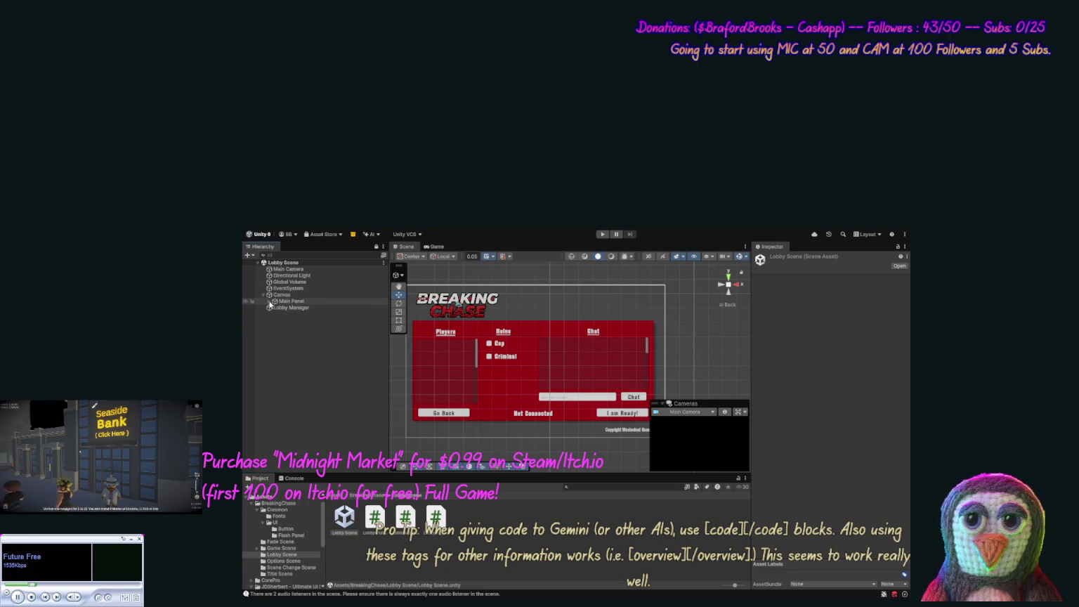
pyautogui.click(270, 301)
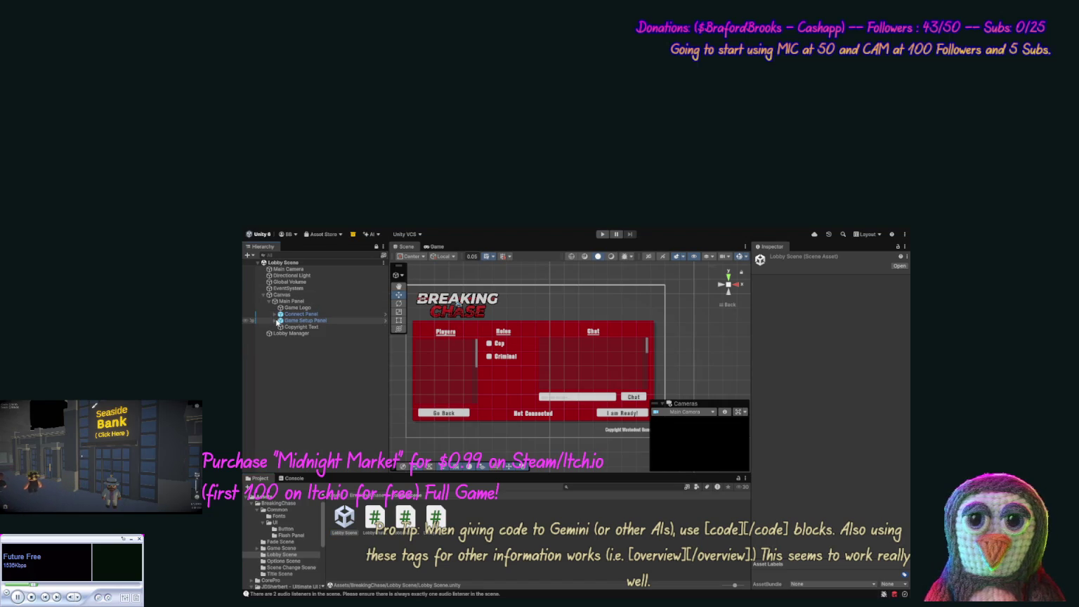
pyautogui.click(275, 320)
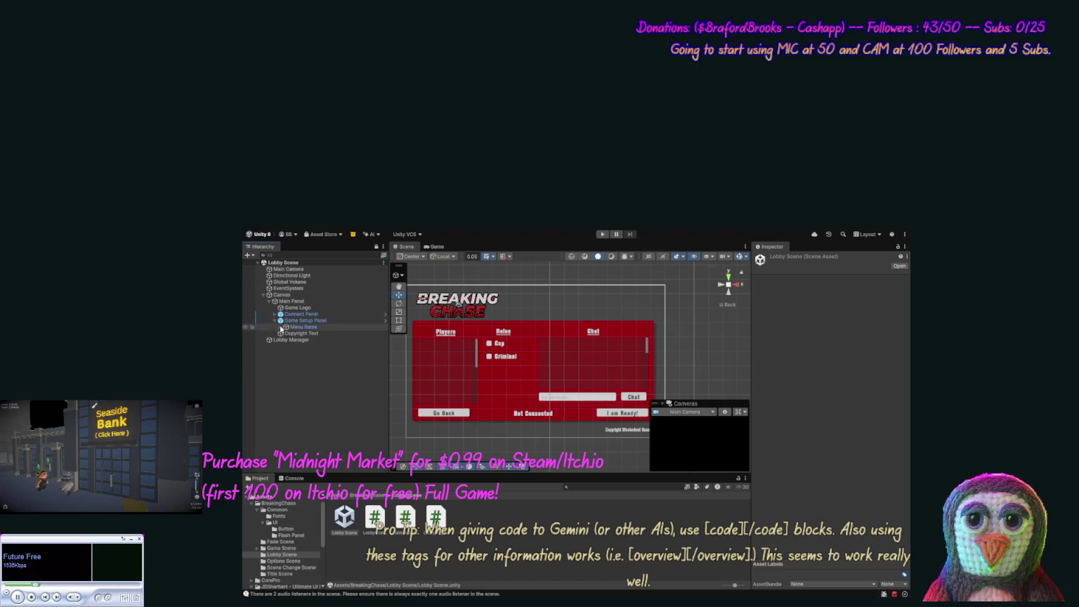
pyautogui.click(280, 327)
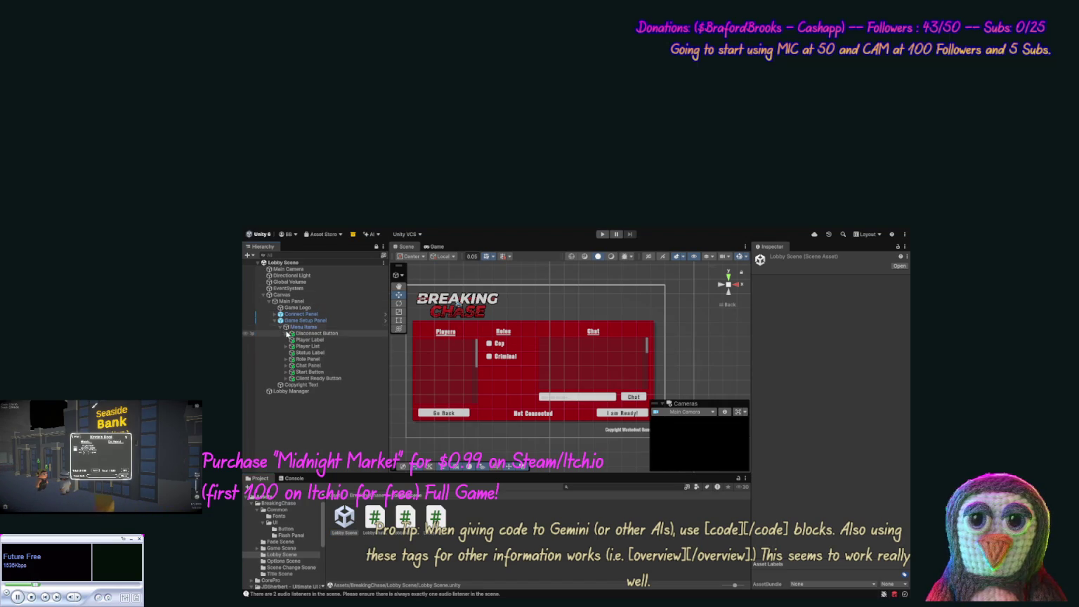
pyautogui.click(320, 354)
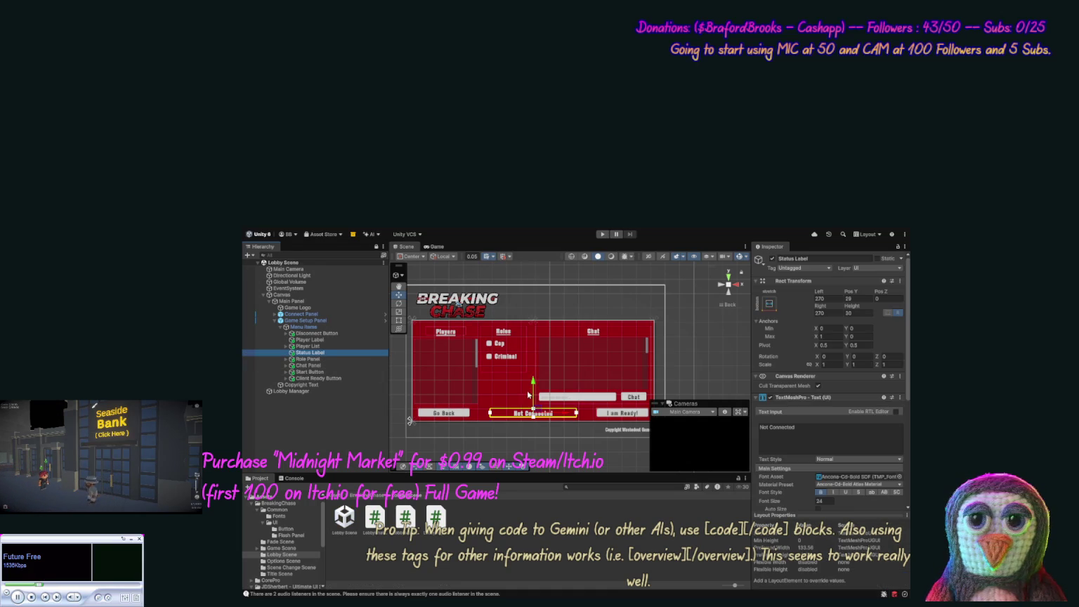
# Step: Change the Status Label's font size from 24 to 18 and start a playtest
pyautogui.click(824, 500)
pyautogui.write('18')
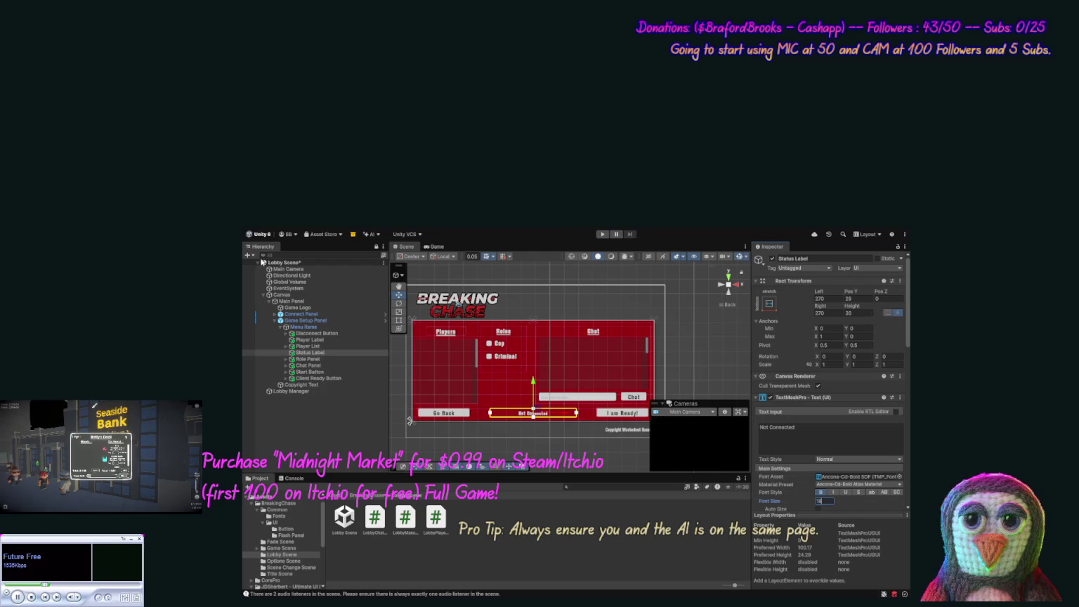
pyautogui.click(600, 235)
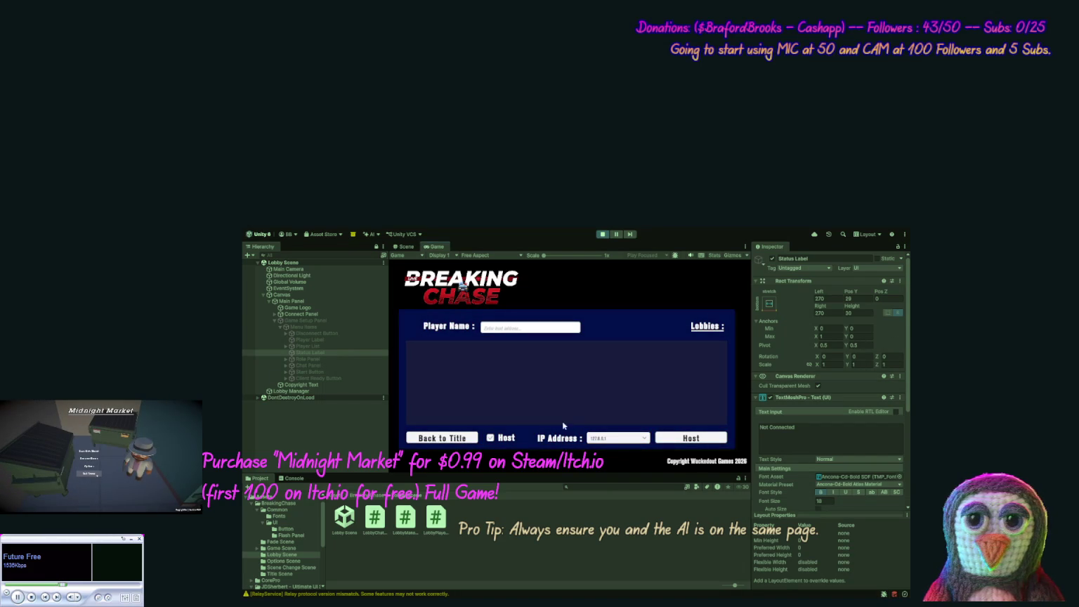
# Step: Host a lobby with player name 'st' to check the status text
pyautogui.click(686, 439)
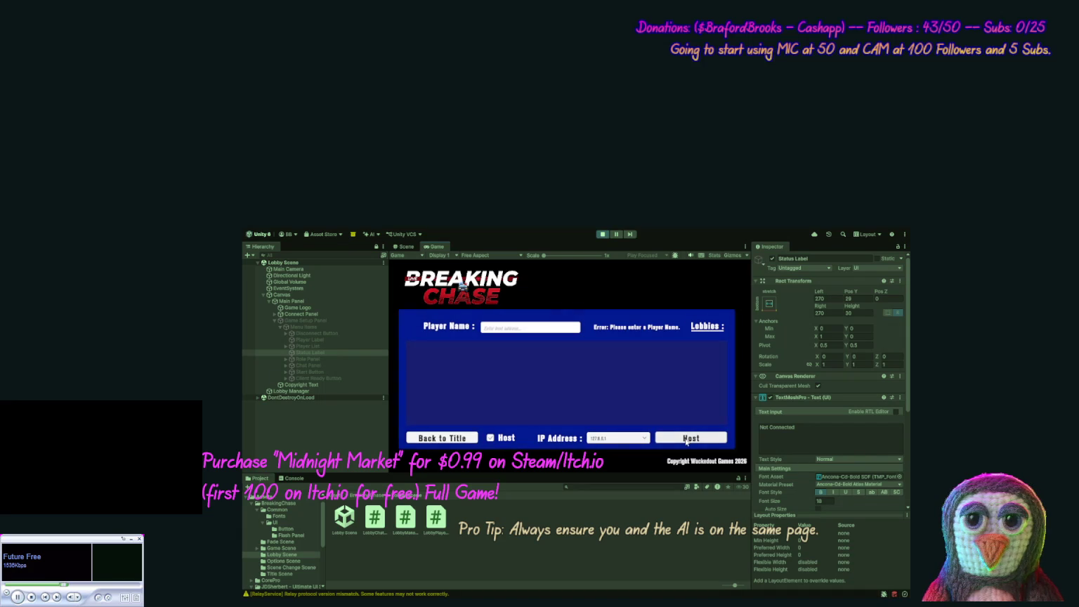
pyautogui.click(552, 330)
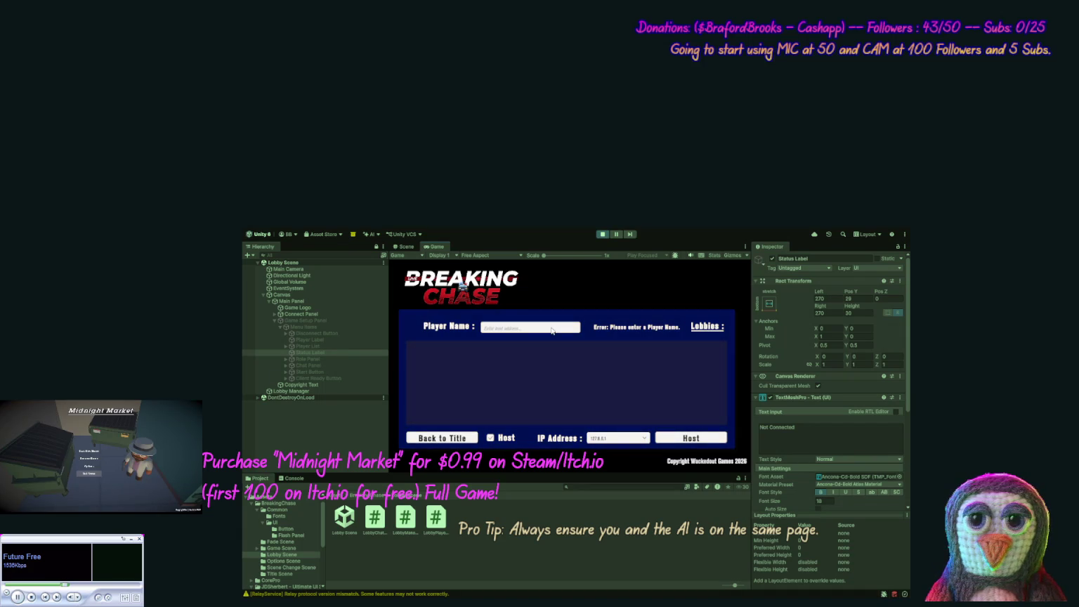
pyautogui.write('test')
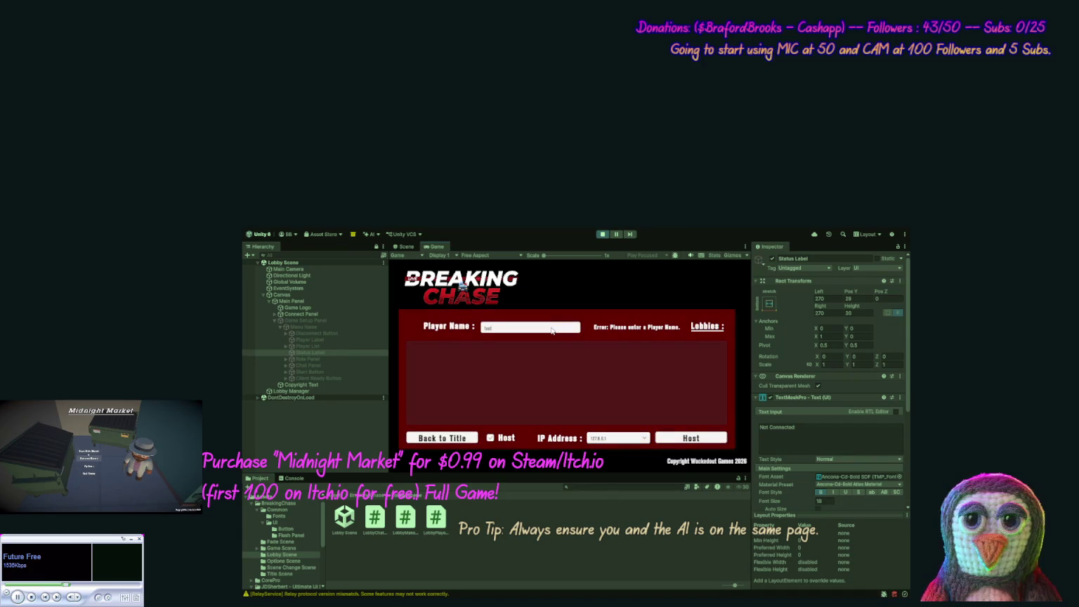
pyautogui.click(665, 440)
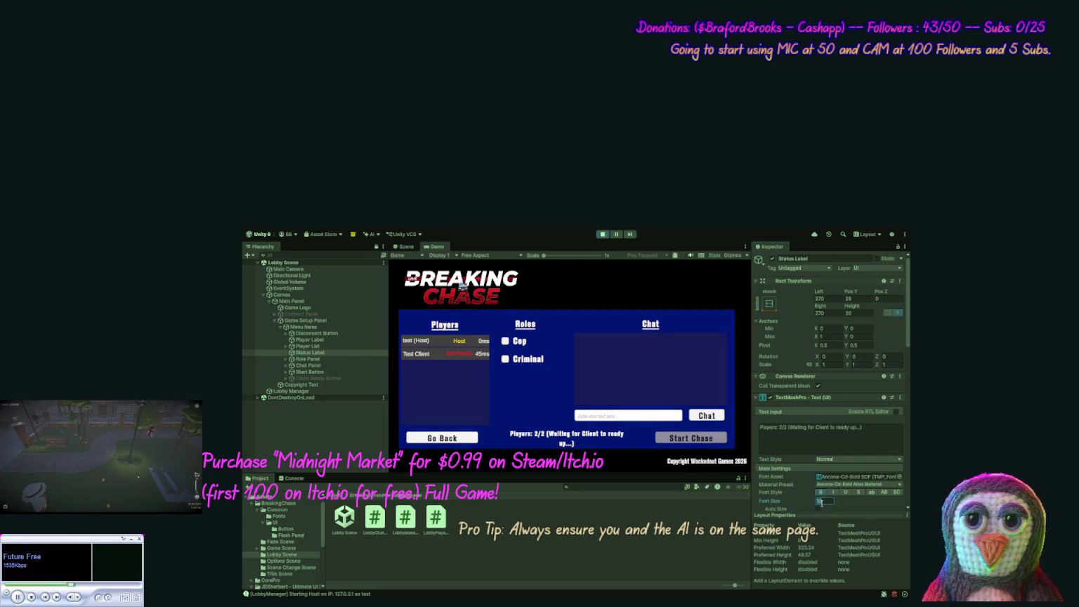
# Step: Lower the Status Label's font size to 16 while playing, then stop the playtest
pyautogui.press('BackSpace')
pyautogui.write('6')
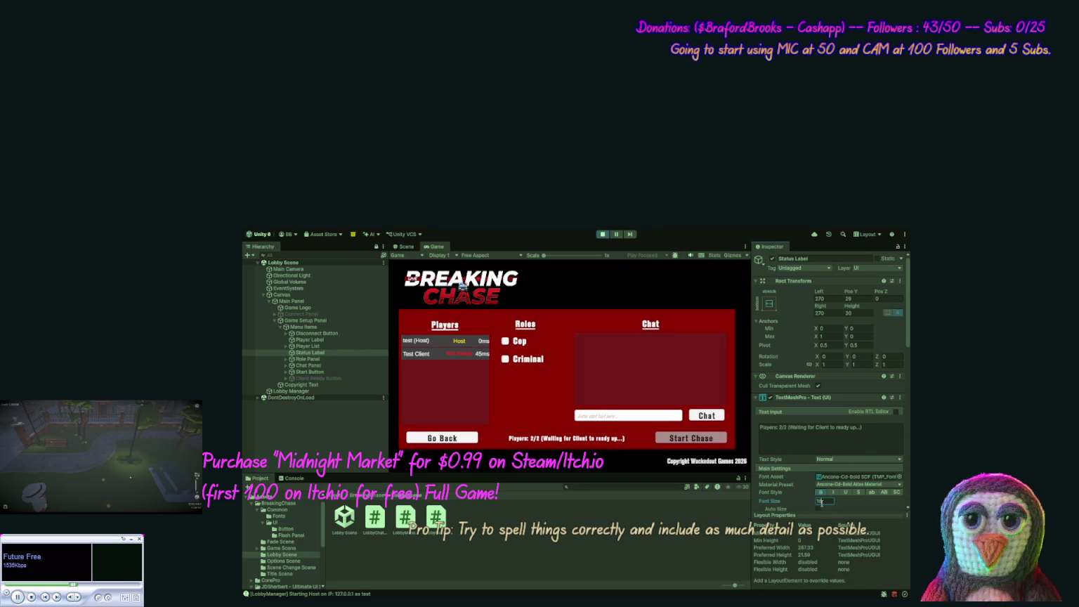
pyautogui.click(604, 234)
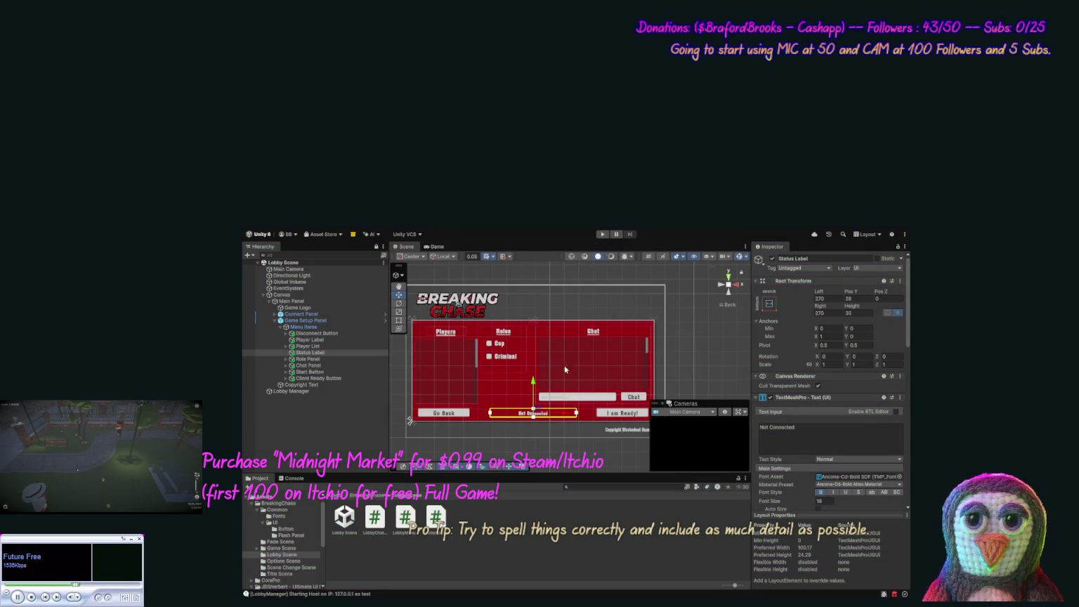
# Step: Enter 16 in the Status Label's Inspector Font Size field outside play mode
pyautogui.doubleClick(821, 501)
pyautogui.write('16')
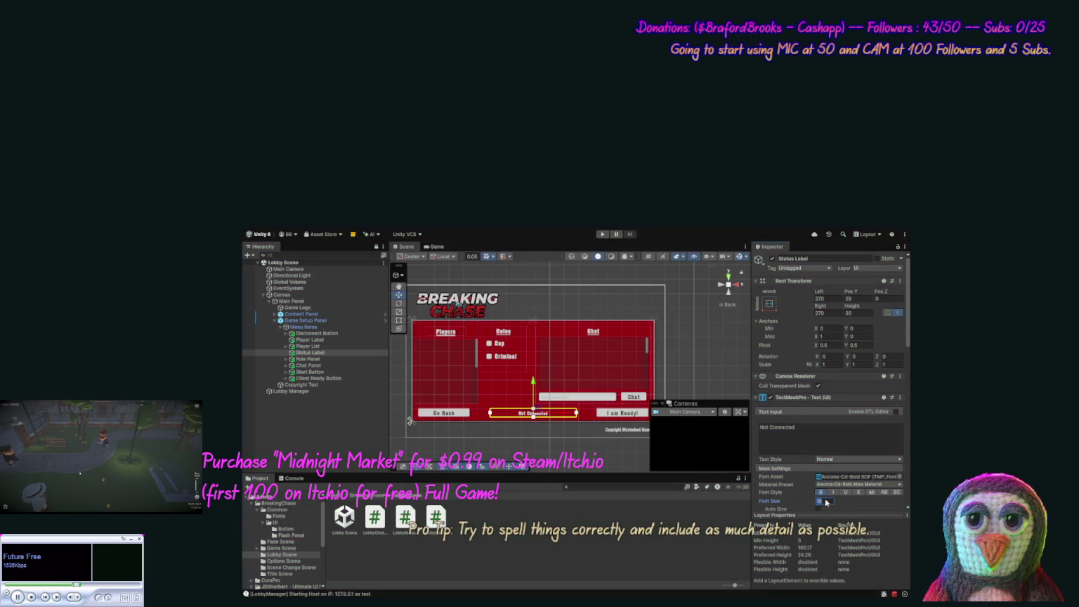